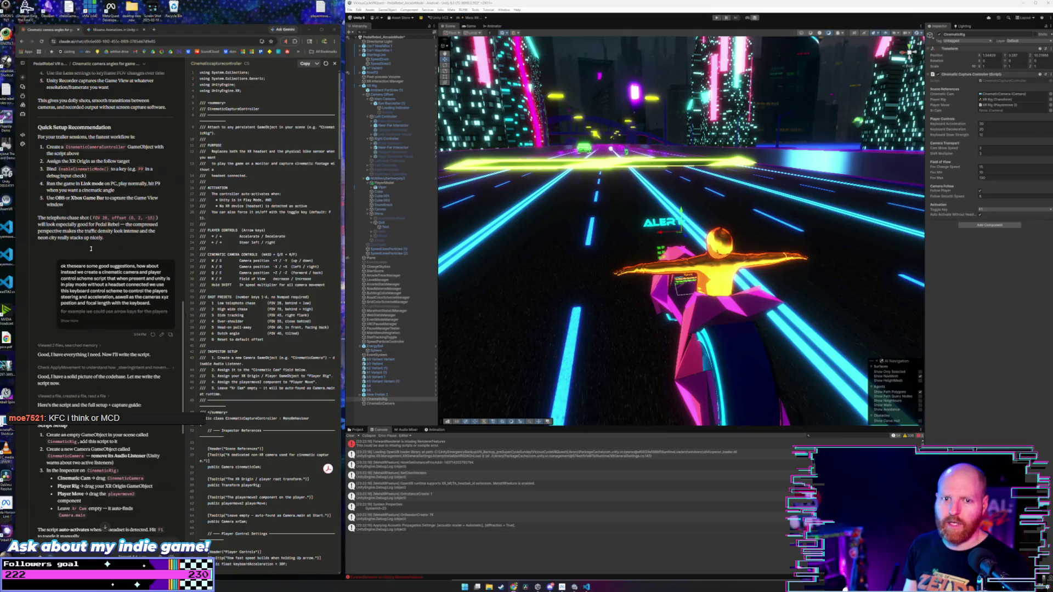
- Scroll through Claude's camera controller reply to review it
scroll(91, 249, up, 1)
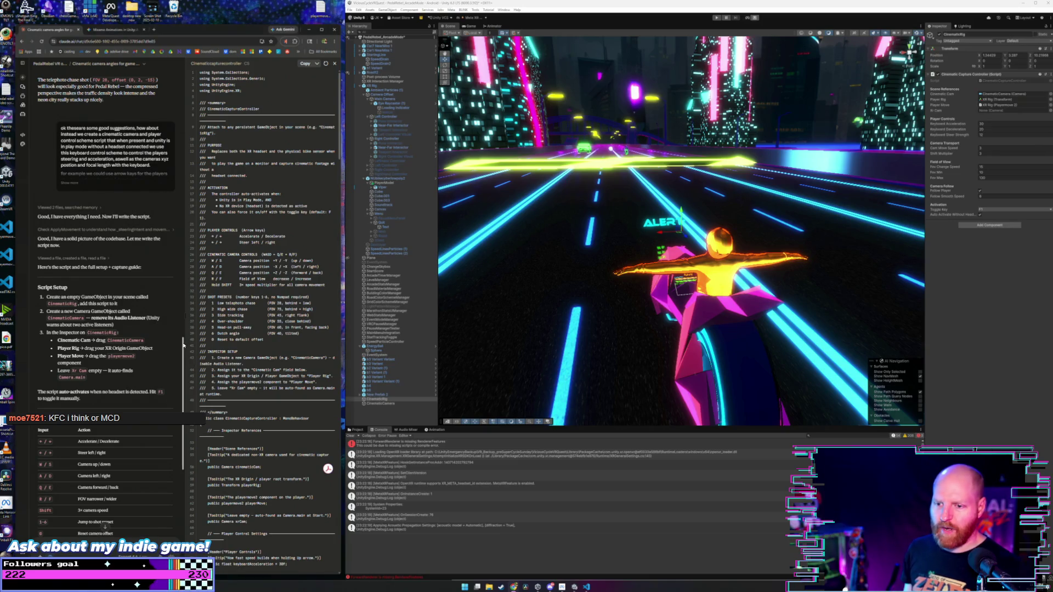
scroll(181, 345, down, 5)
scroll(174, 348, up, 4)
scroll(173, 348, up, 5)
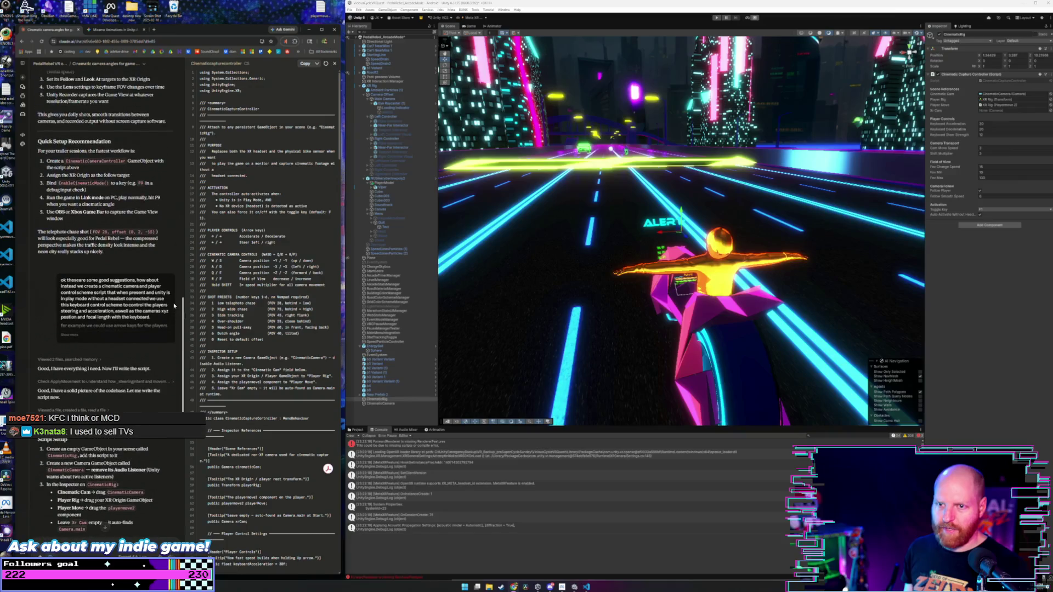
scroll(172, 297, up, 4)
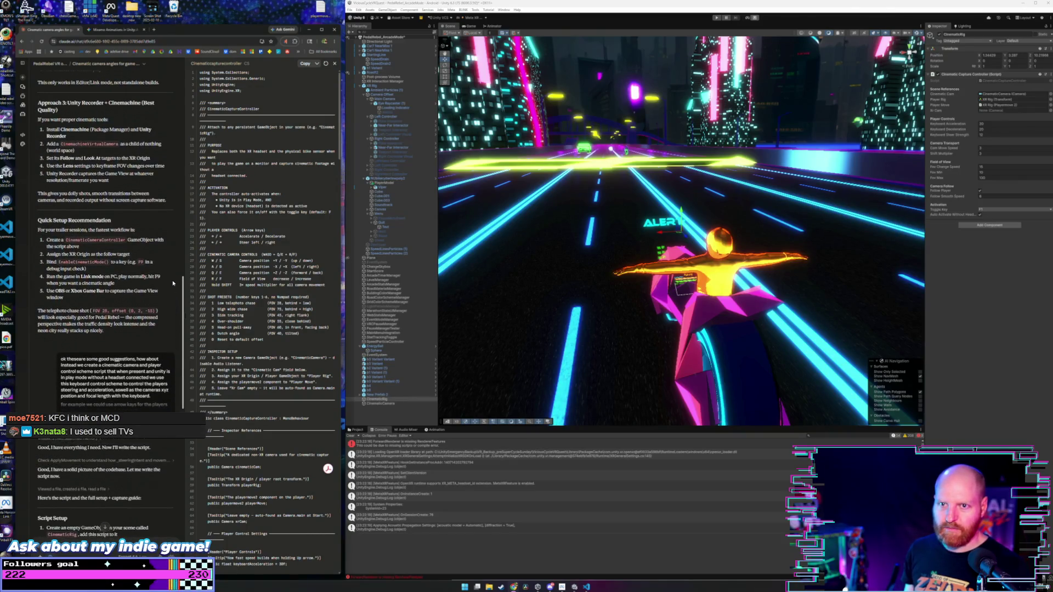
scroll(172, 254, up, 4)
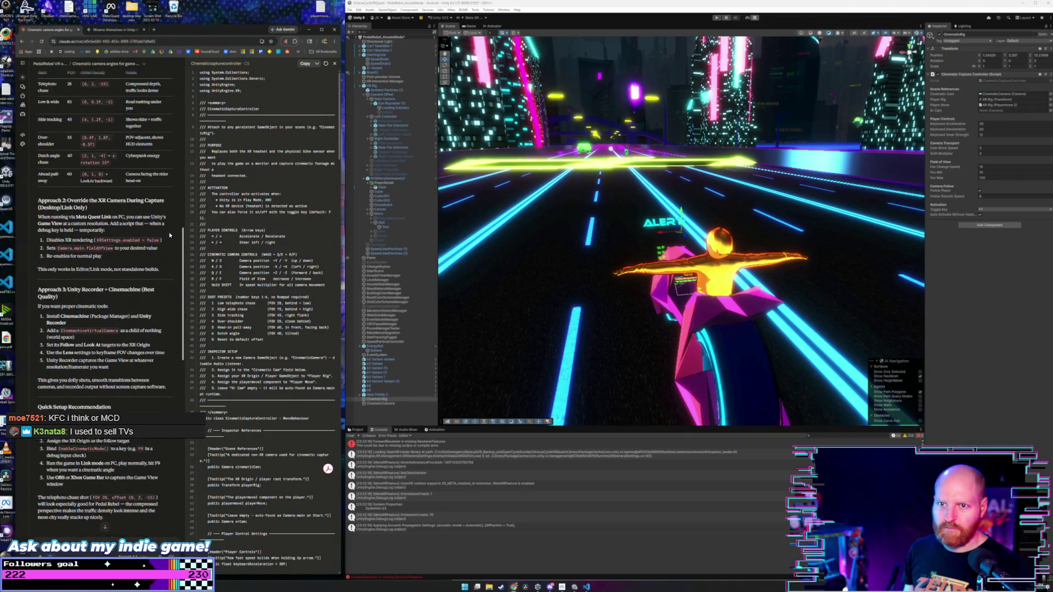
scroll(168, 209, down, 7)
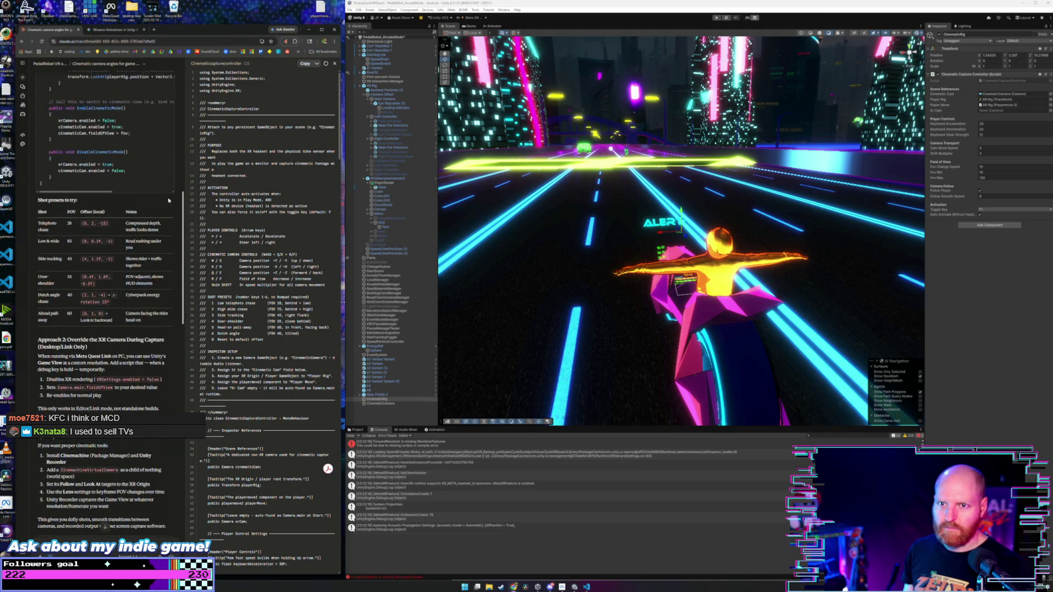
scroll(169, 289, up, 2)
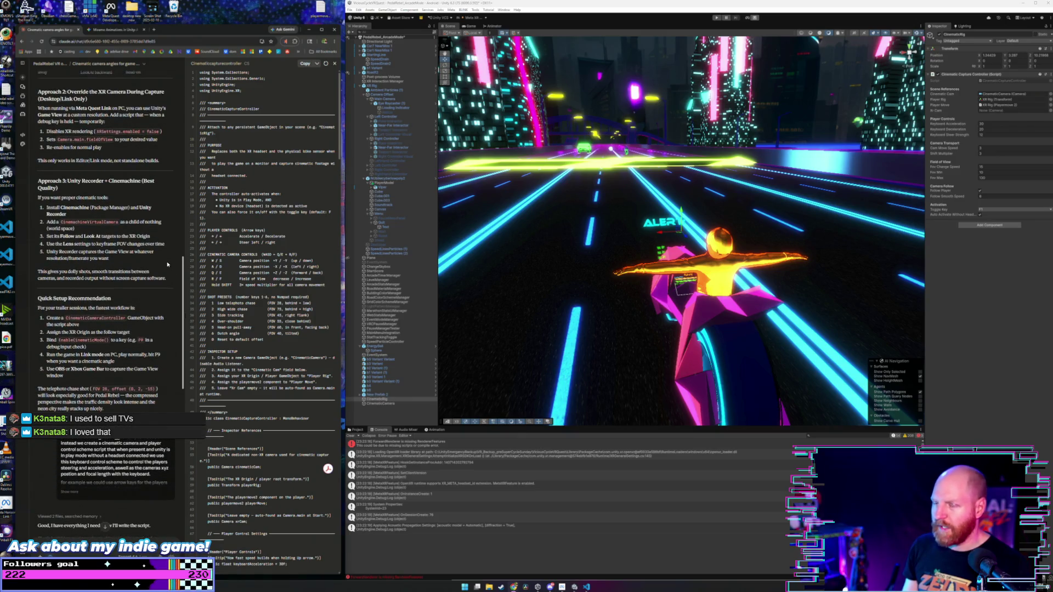
scroll(168, 253, up, 3)
scroll(169, 228, up, 8)
scroll(178, 140, down, 14)
drag(182, 355, 182, 369)
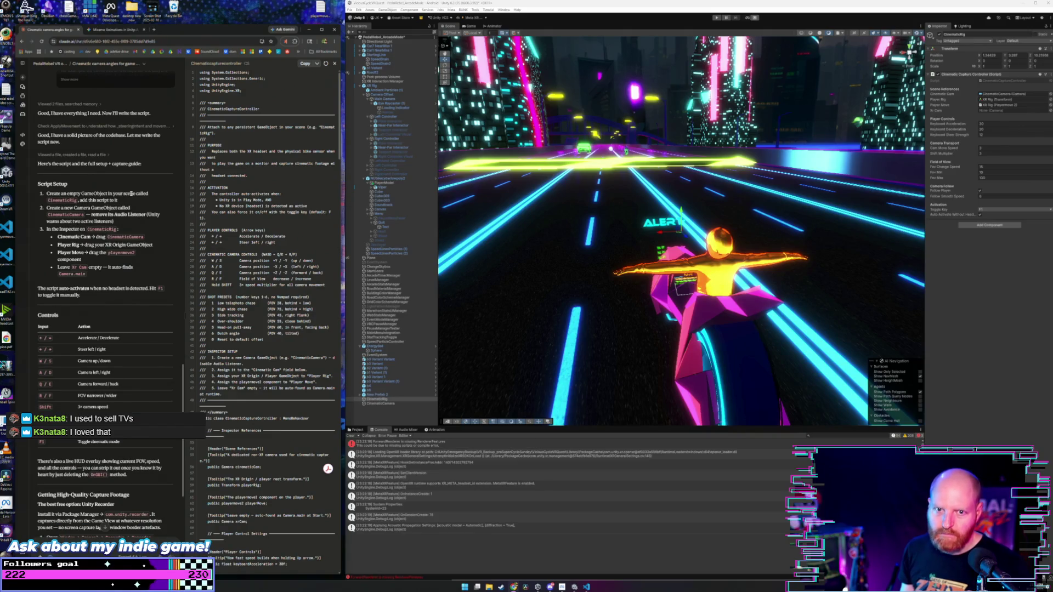
scroll(125, 146, up, 2)
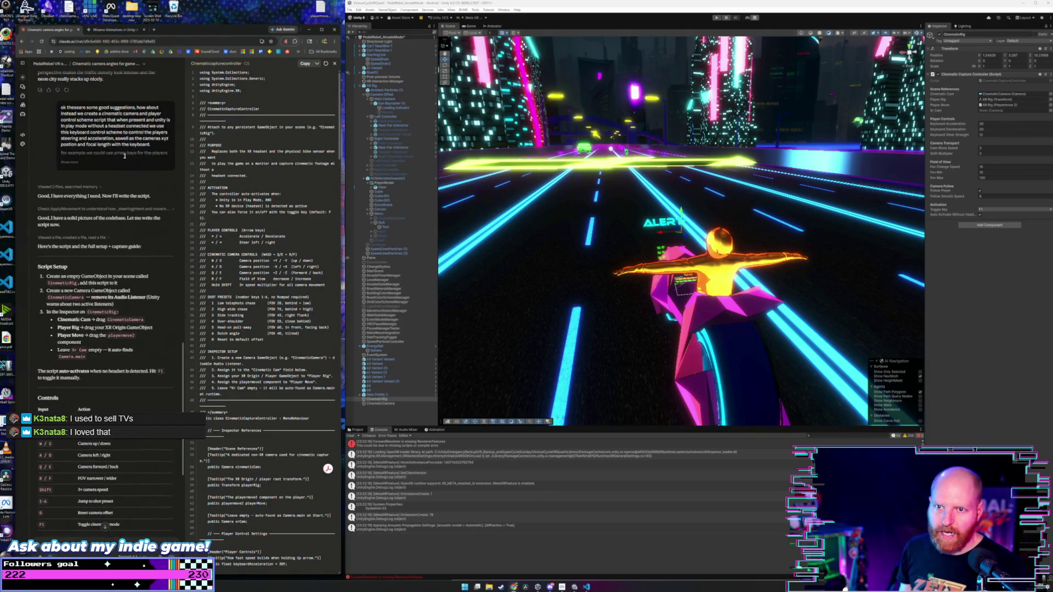
scroll(49, 207, down, 3)
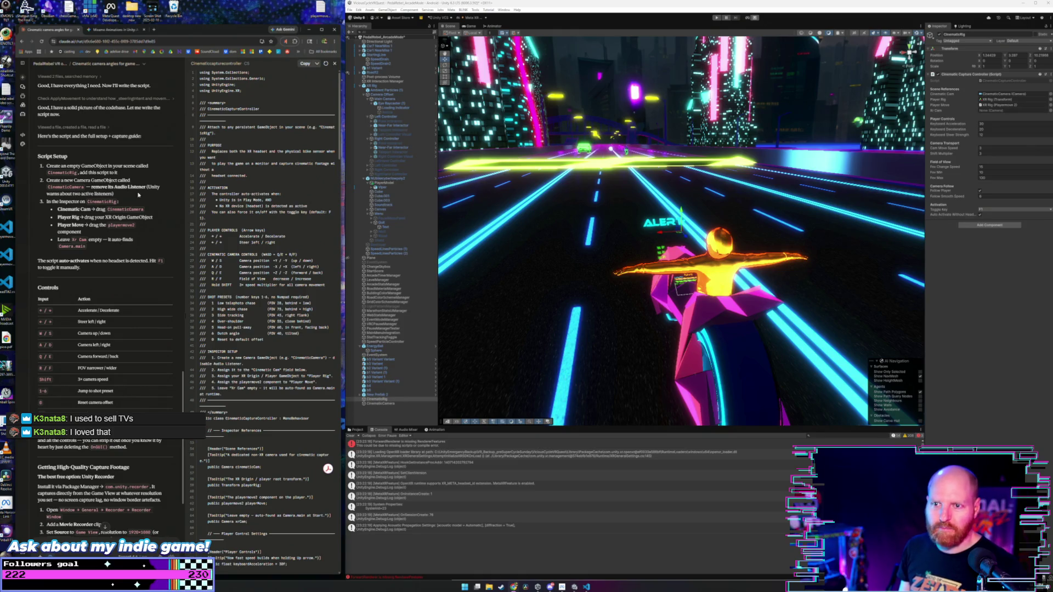
scroll(173, 146, up, 1)
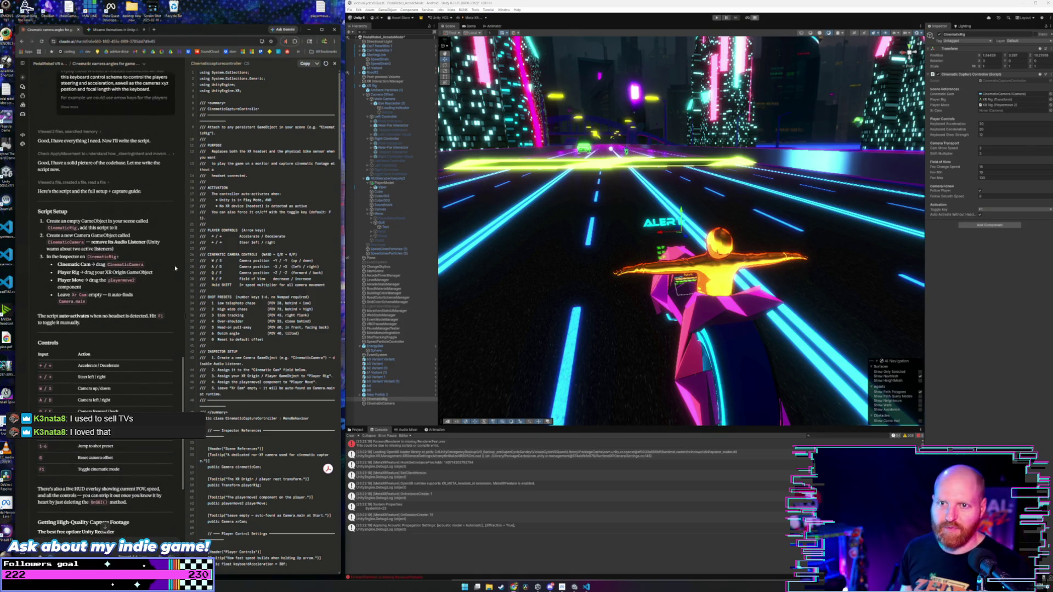
scroll(185, 378, down, 1)
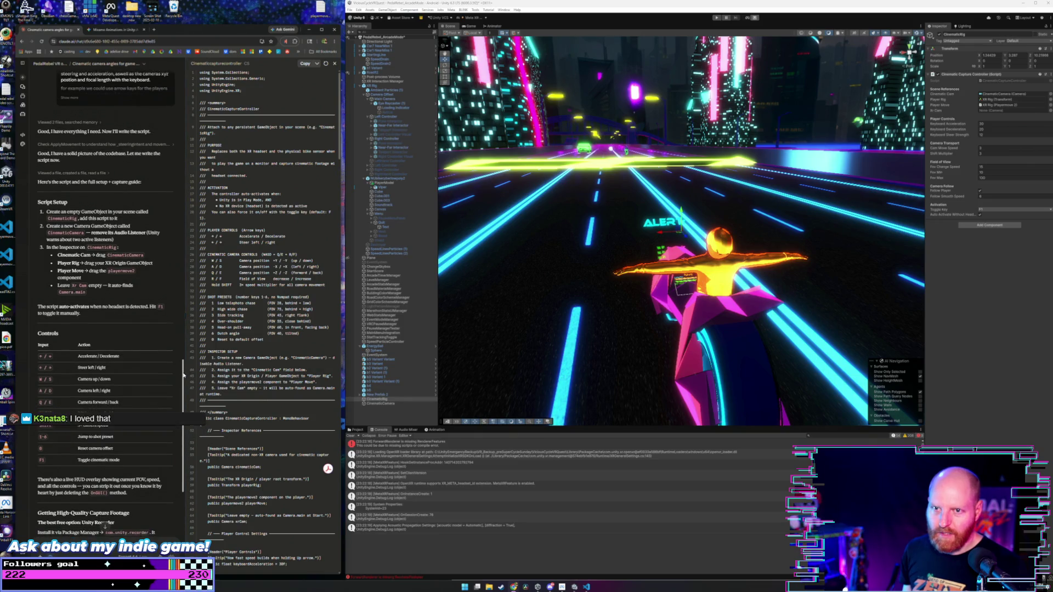
scroll(185, 383, down, 1)
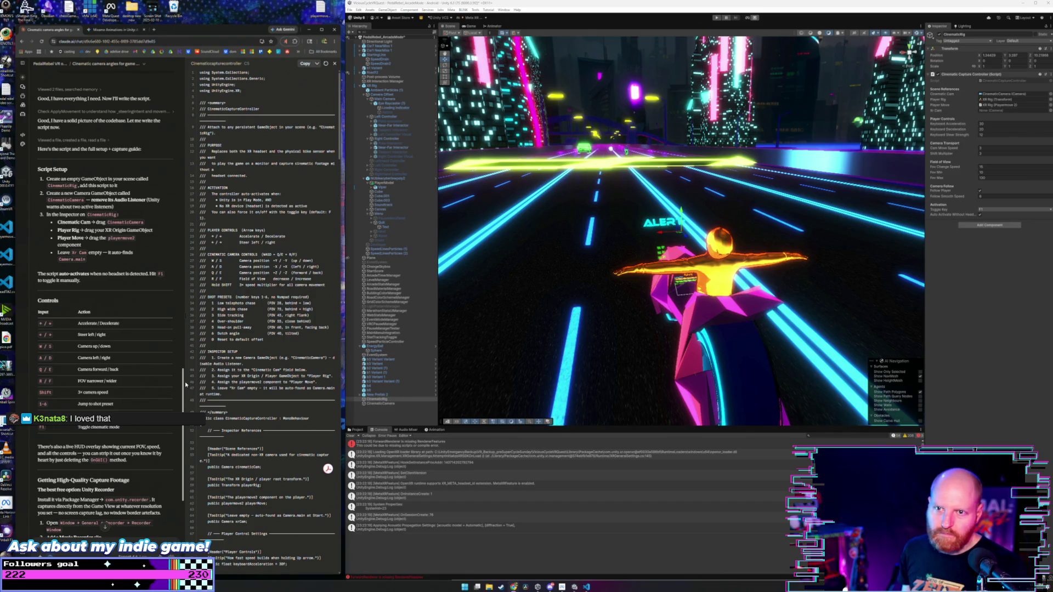
scroll(185, 384, down, 1)
scroll(185, 388, up, 1)
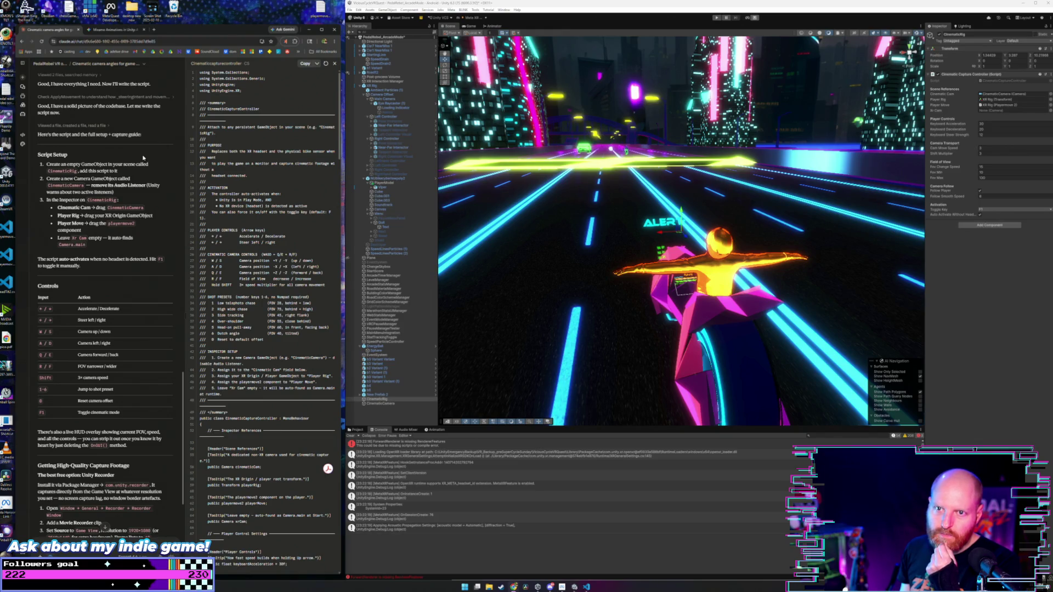
scroll(144, 158, down, 1)
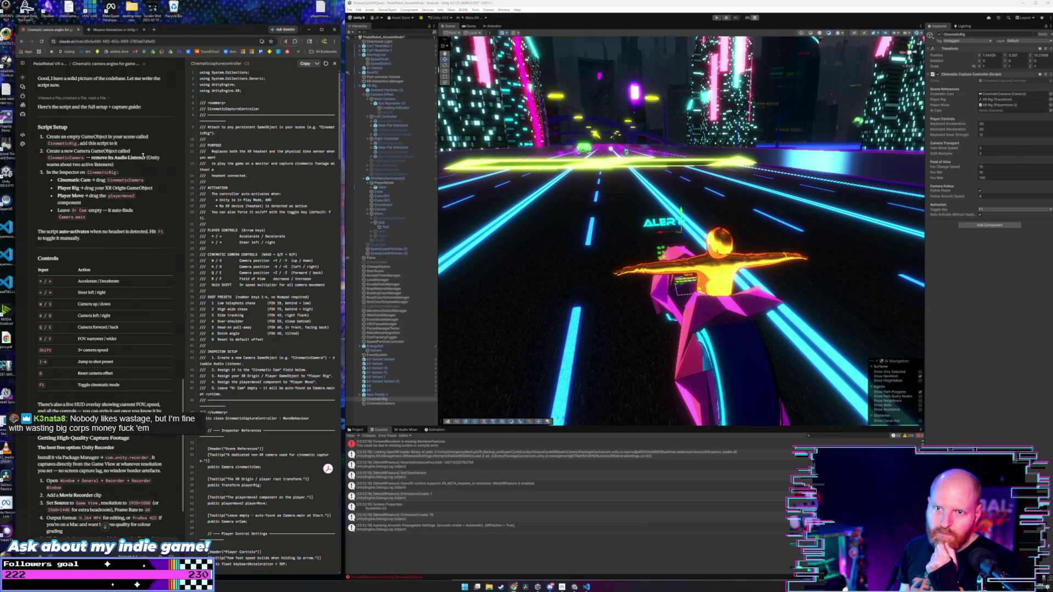
scroll(143, 157, down, 3)
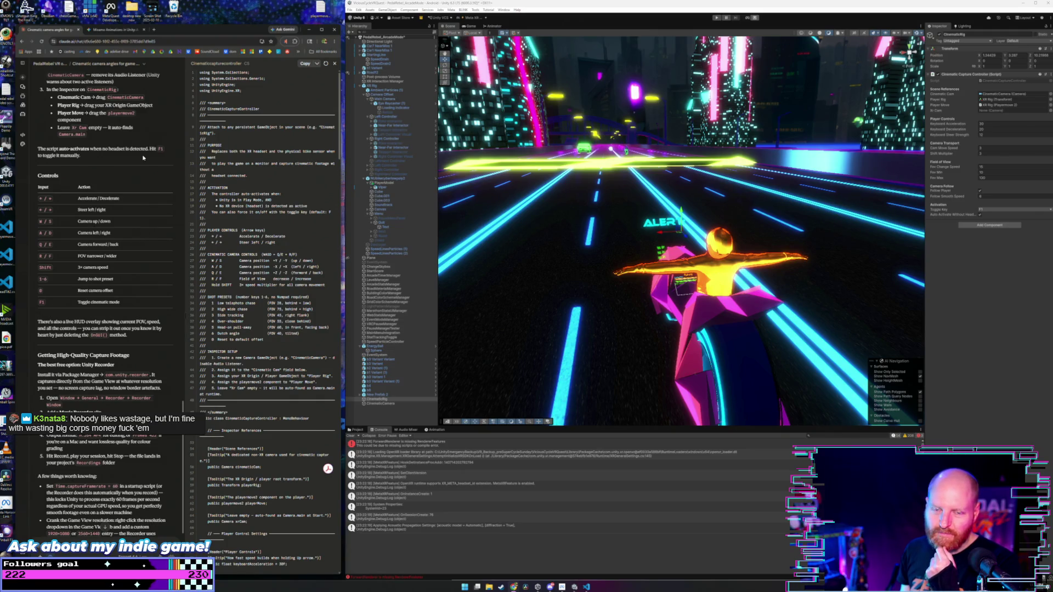
scroll(143, 158, up, 2)
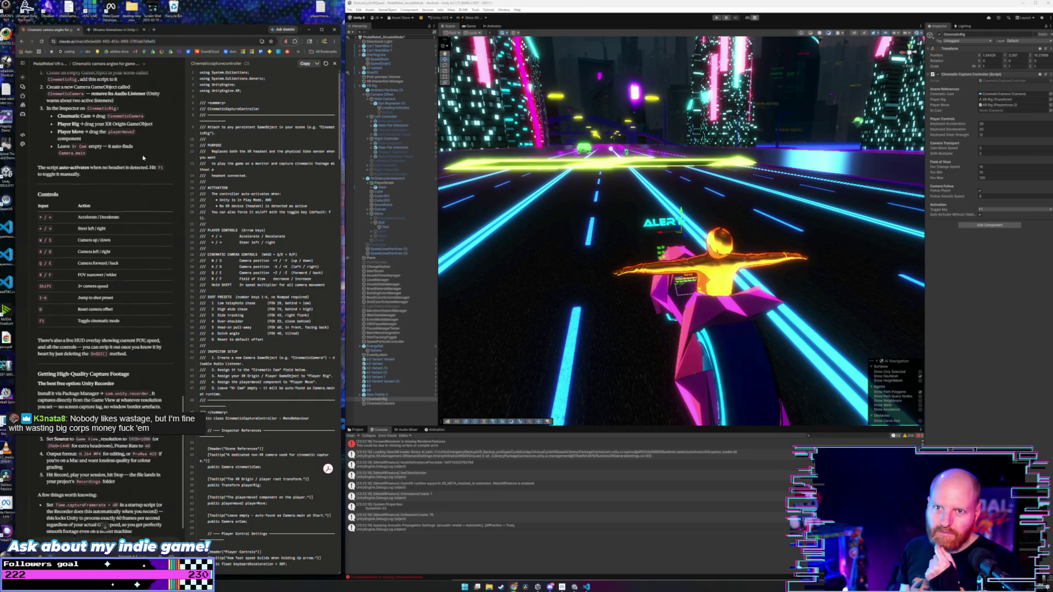
scroll(143, 158, down, 1)
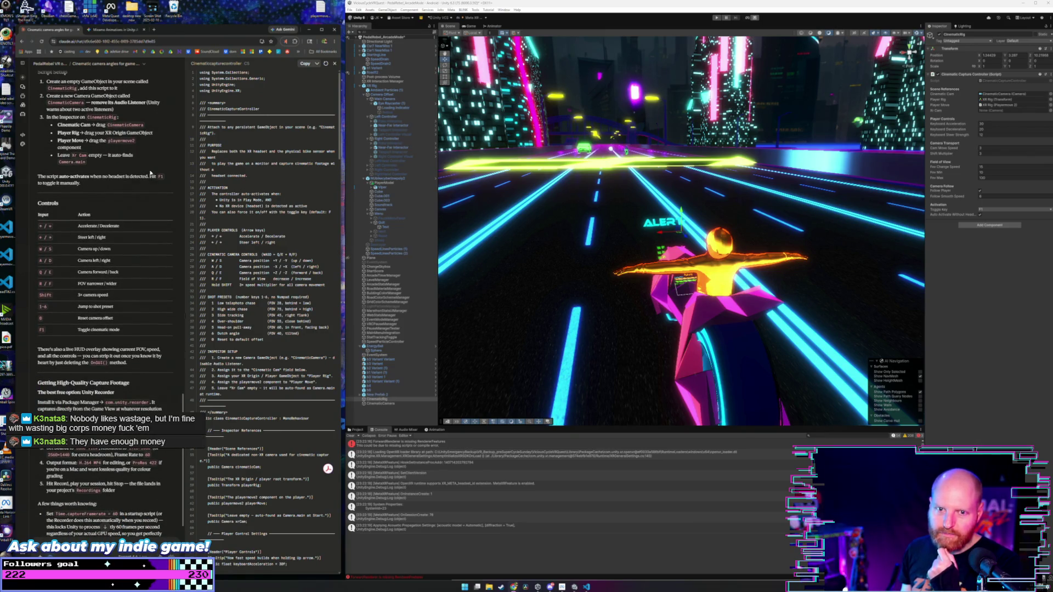
scroll(150, 174, up, 3)
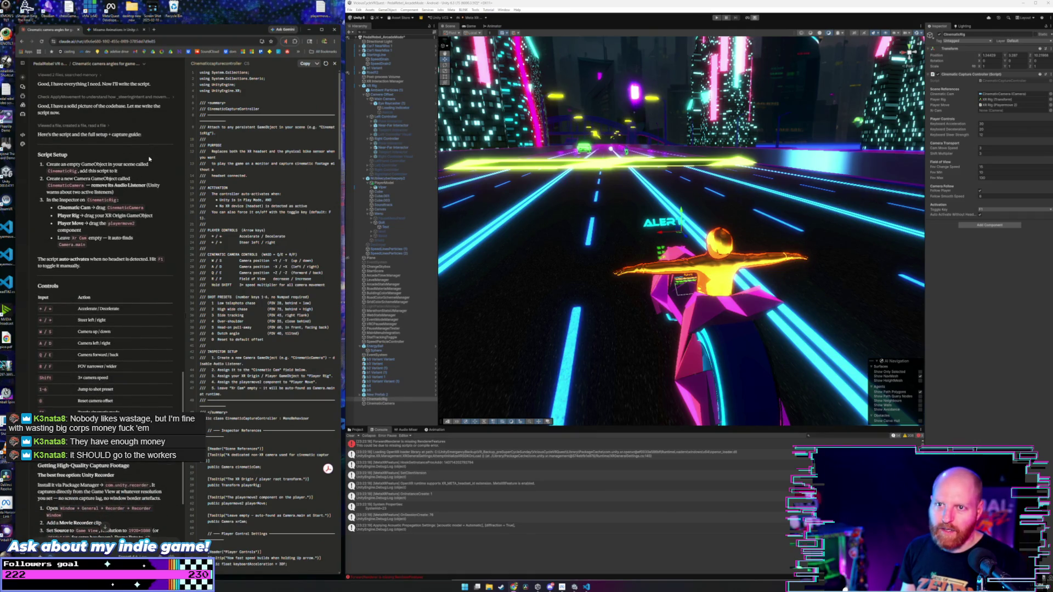
scroll(181, 379, up, 2)
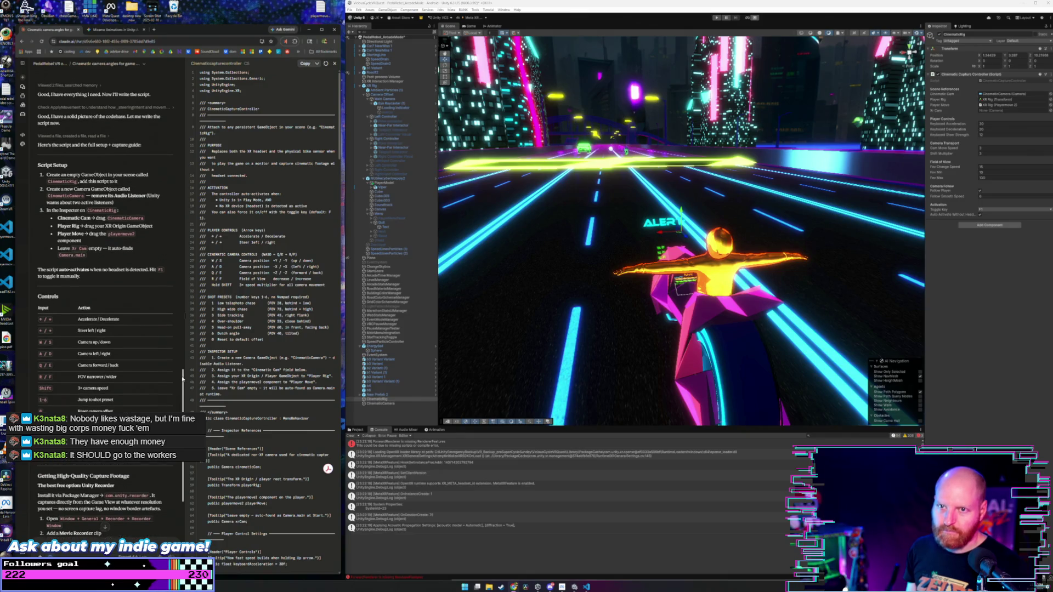
scroll(183, 375, down, 1)
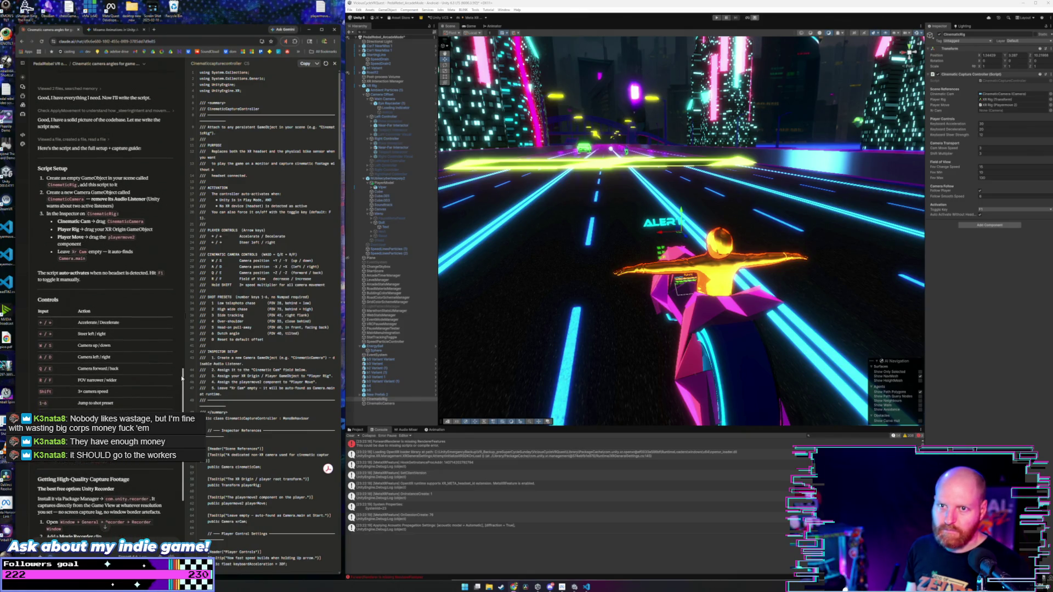
scroll(182, 378, up, 1)
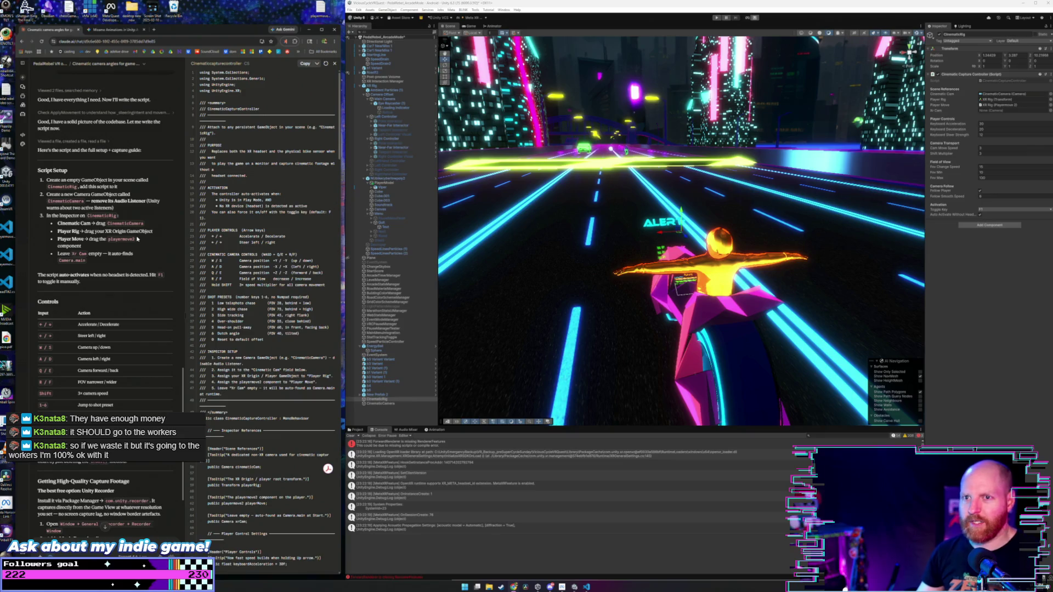
scroll(159, 218, up, 1)
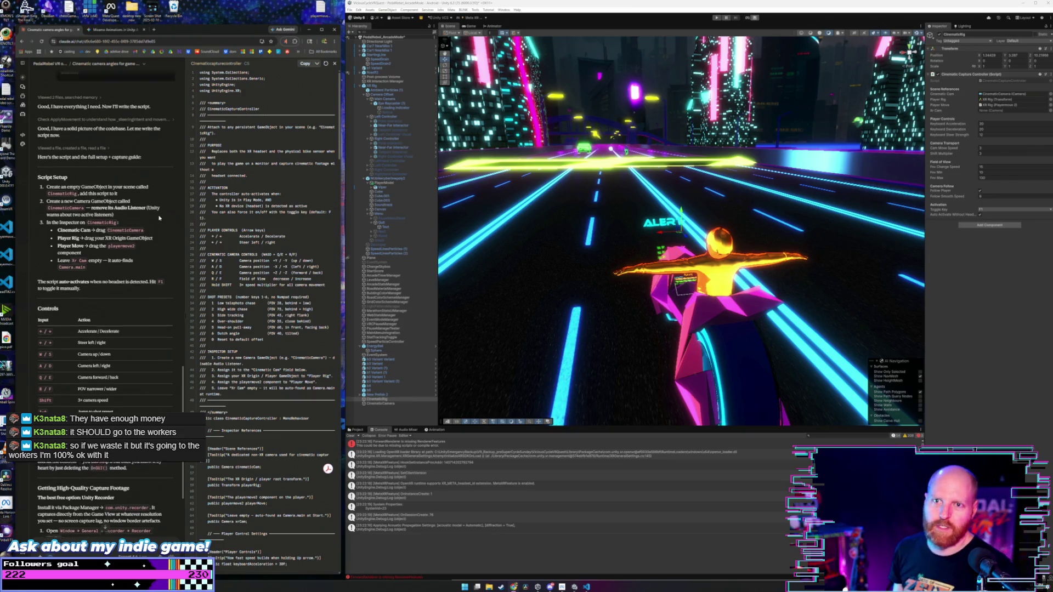
scroll(159, 218, down, 1)
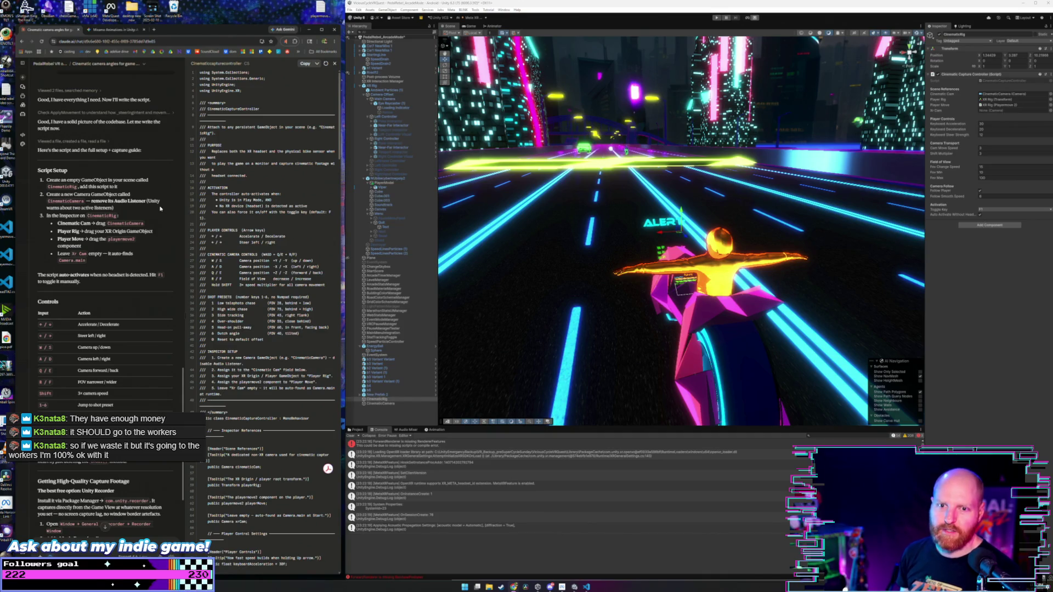
scroll(172, 214, up, 1)
scroll(180, 219, down, 1)
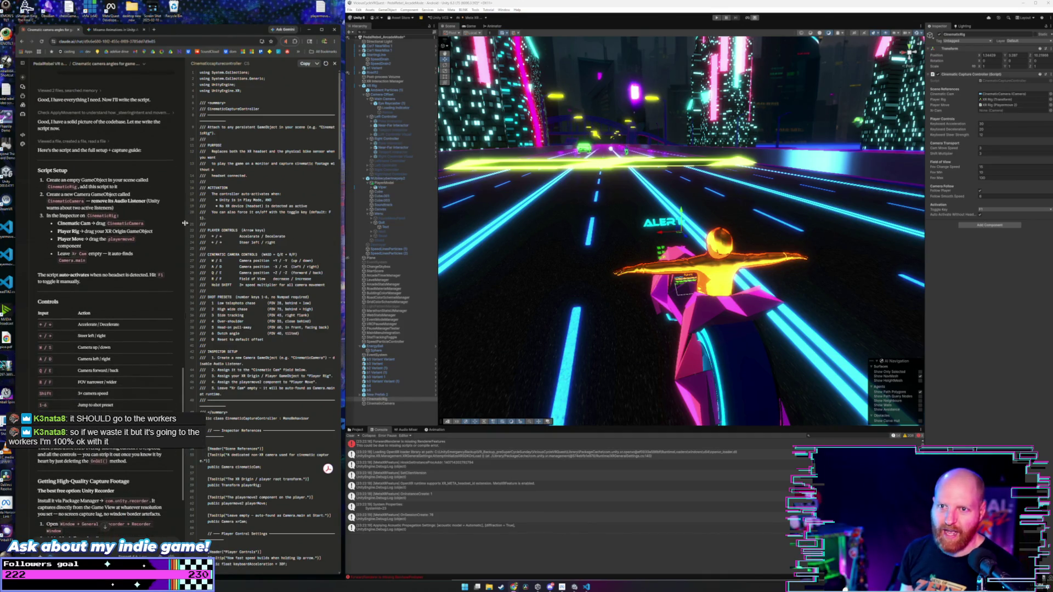
scroll(164, 169, up, 1)
scroll(164, 169, down, 1)
scroll(165, 170, up, 1)
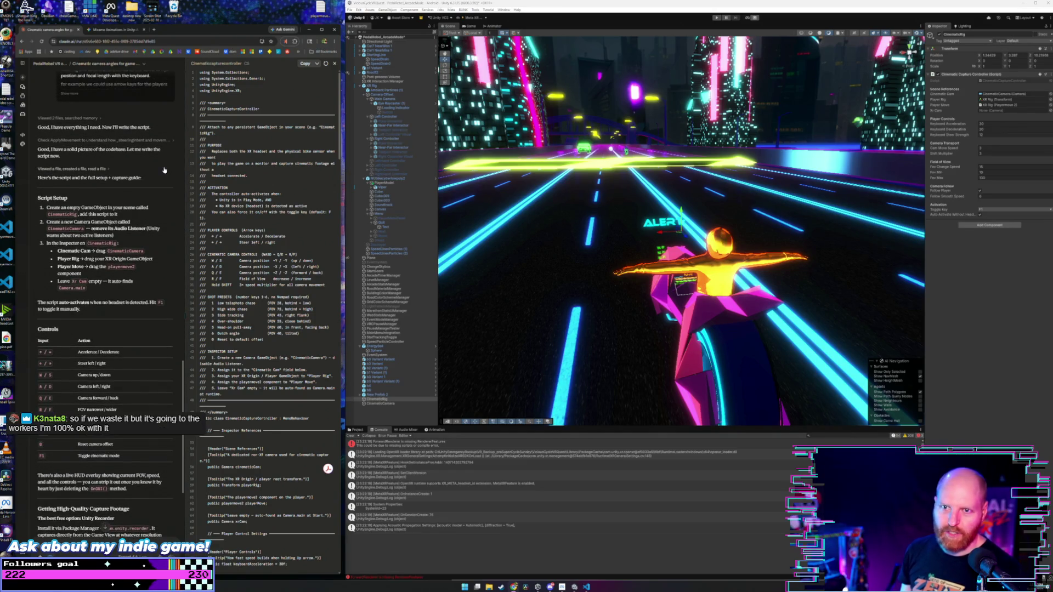
scroll(164, 170, down, 1)
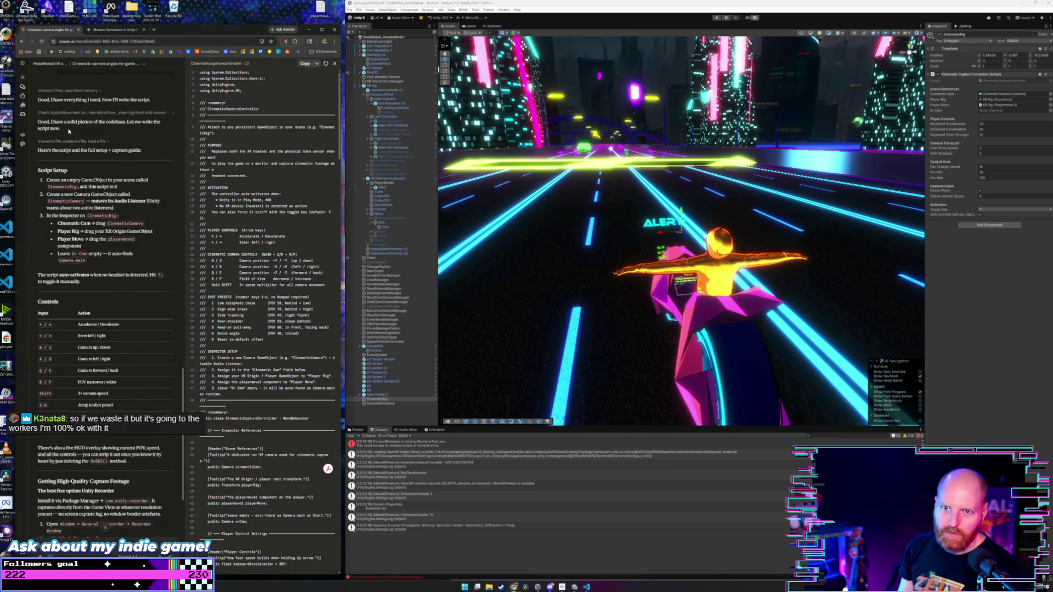
scroll(94, 168, down, 1)
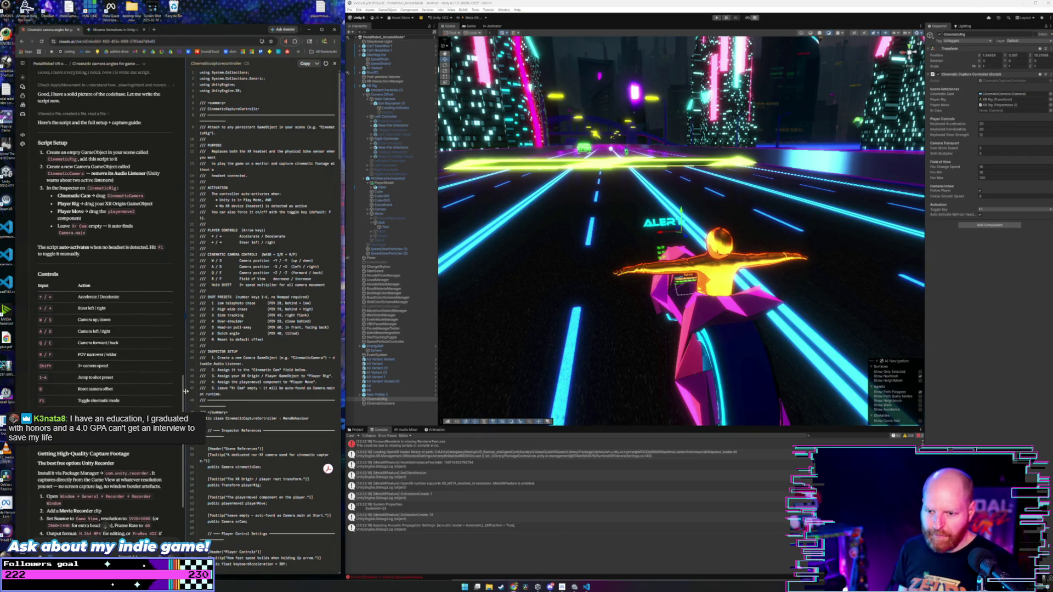
scroll(182, 400, down, 1)
scroll(182, 400, up, 1)
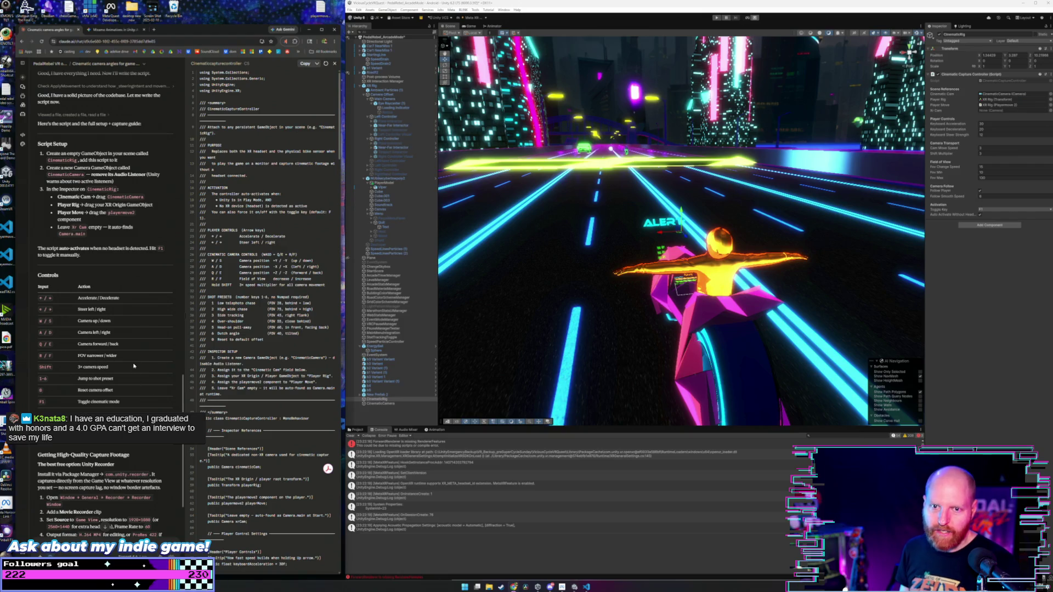
scroll(183, 384, up, 1)
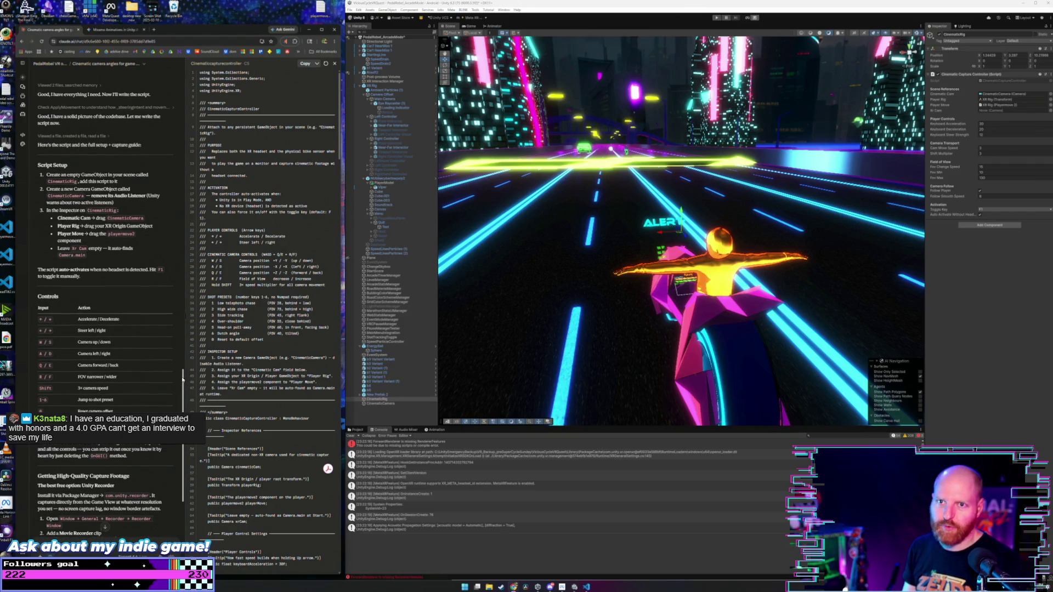
scroll(183, 382, down, 1)
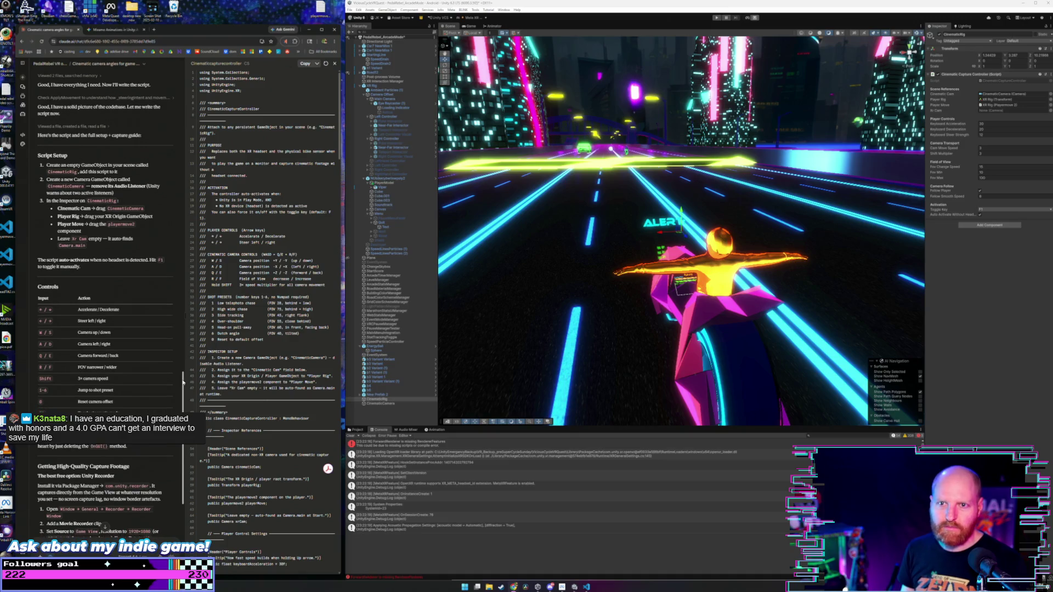
scroll(184, 384, up, 1)
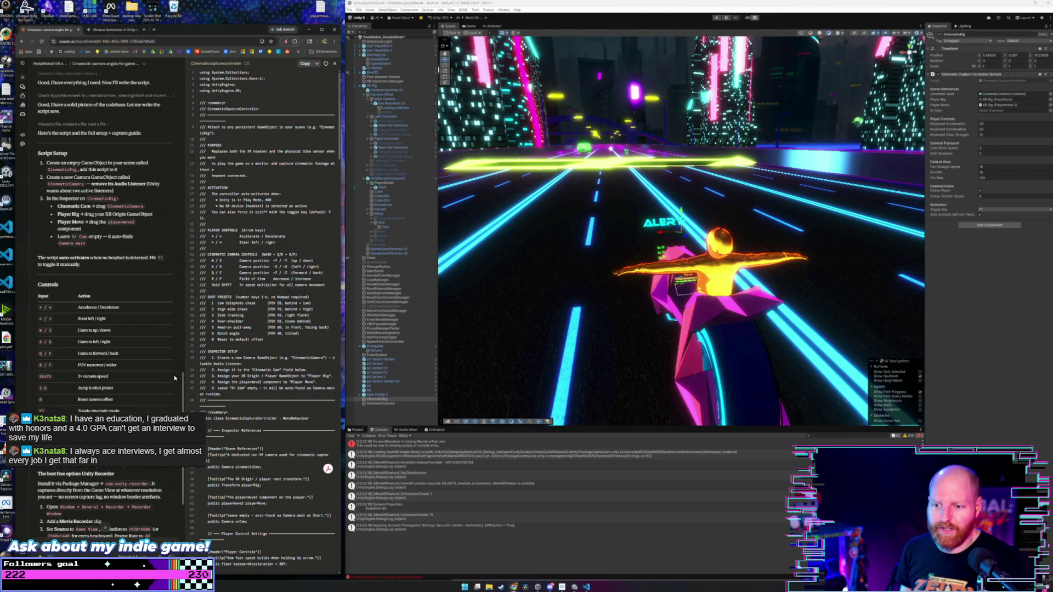
scroll(183, 380, up, 1)
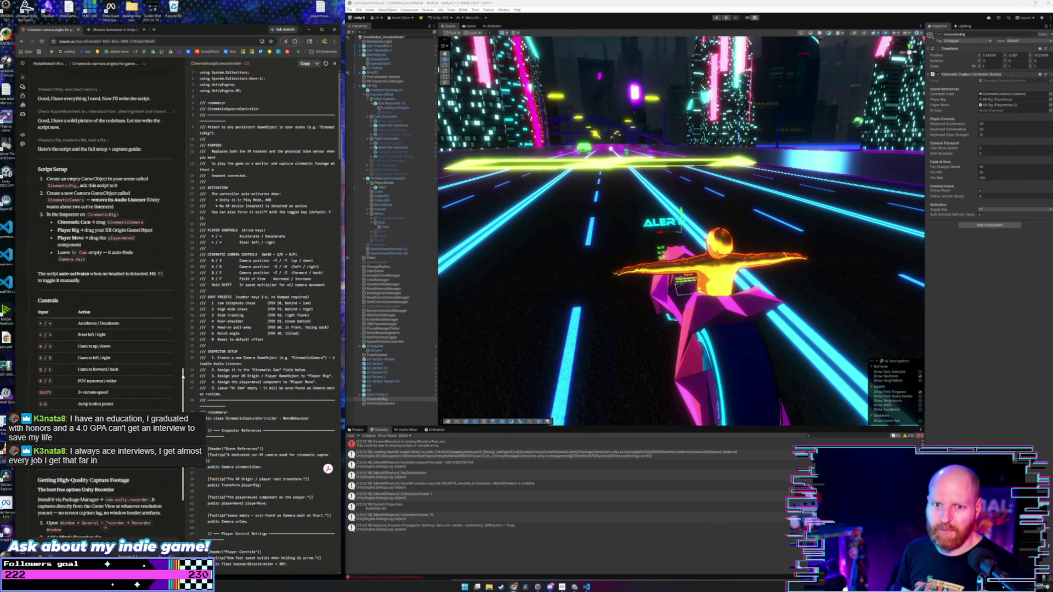
scroll(183, 373, down, 1)
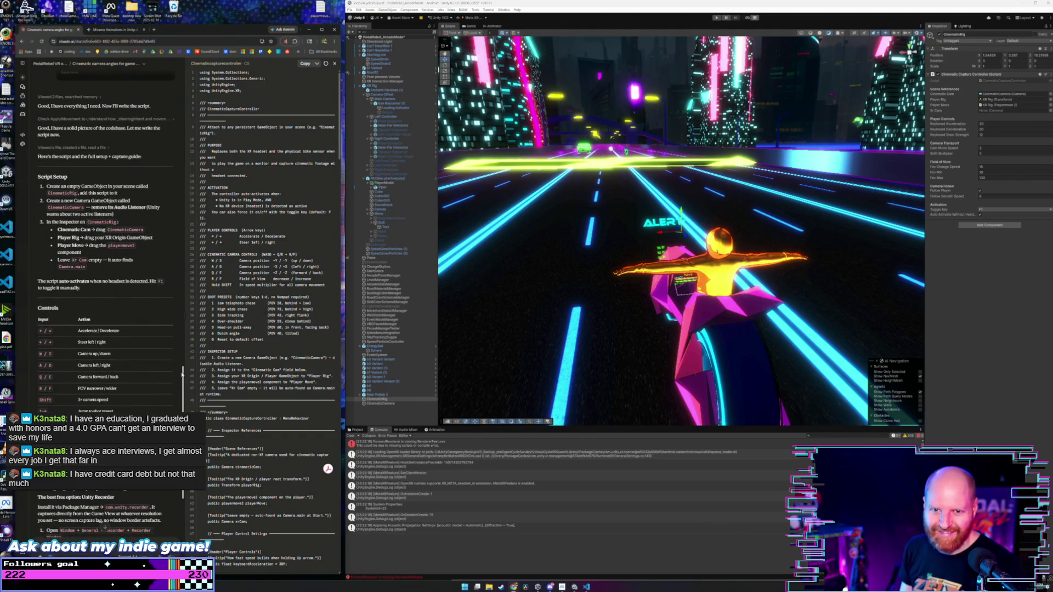
scroll(182, 374, up, 1)
scroll(164, 305, up, 1)
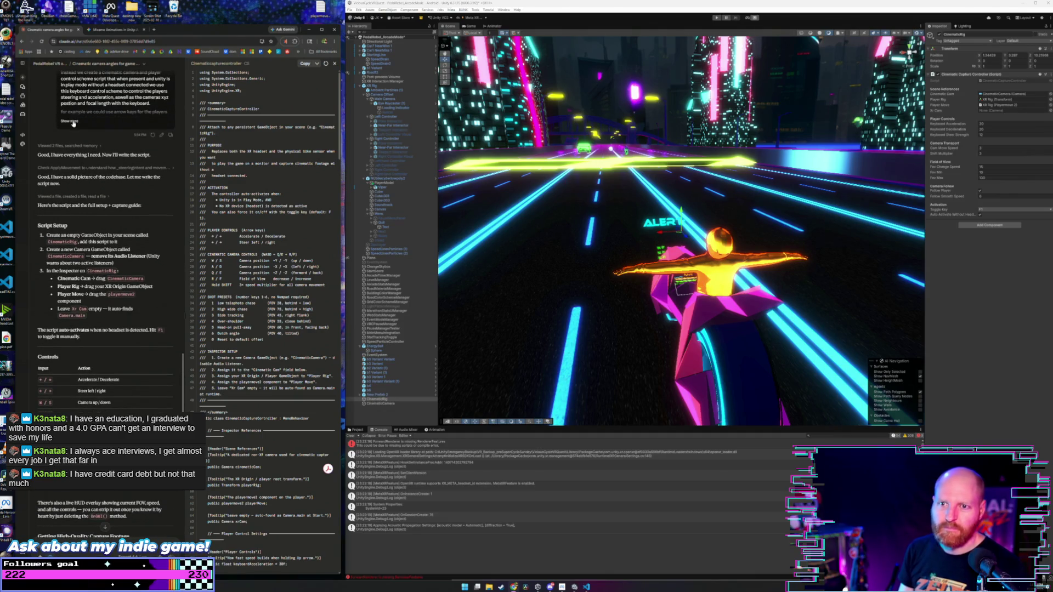
scroll(95, 179, up, 2)
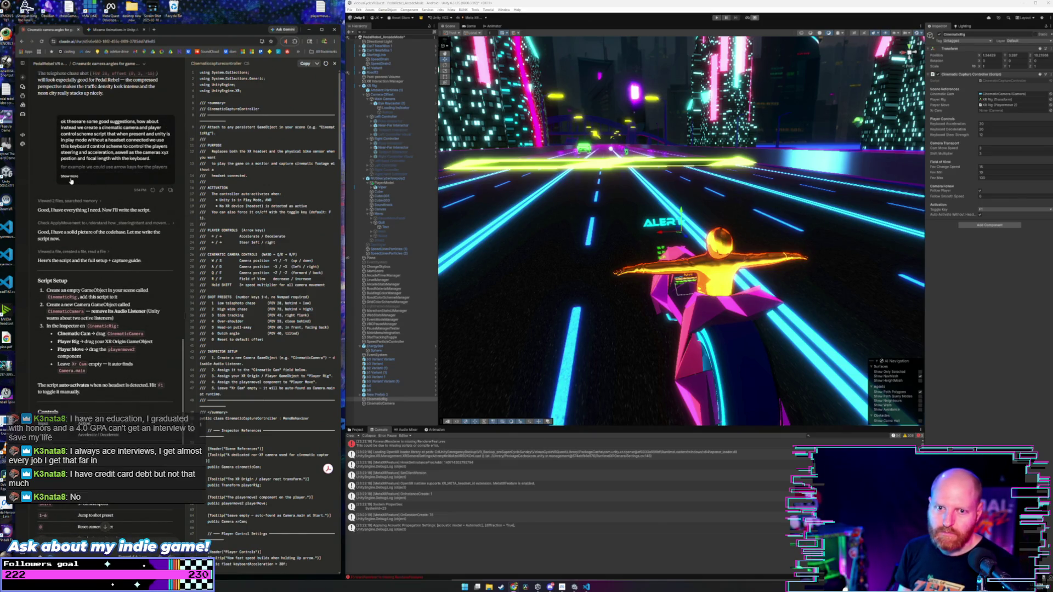
scroll(73, 183, down, 1)
scroll(73, 183, down, 4)
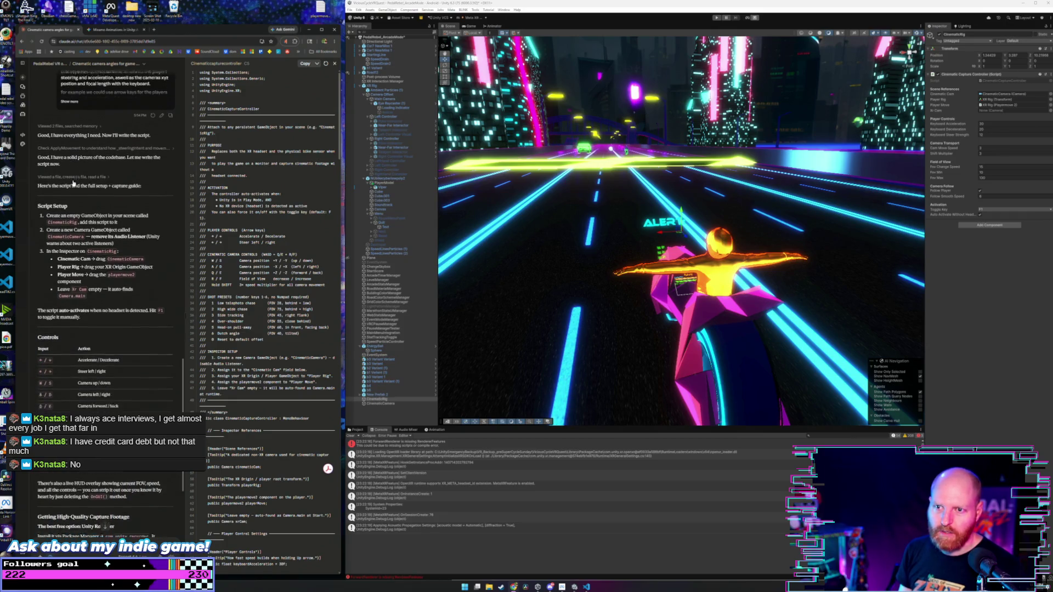
drag(182, 373, 182, 361)
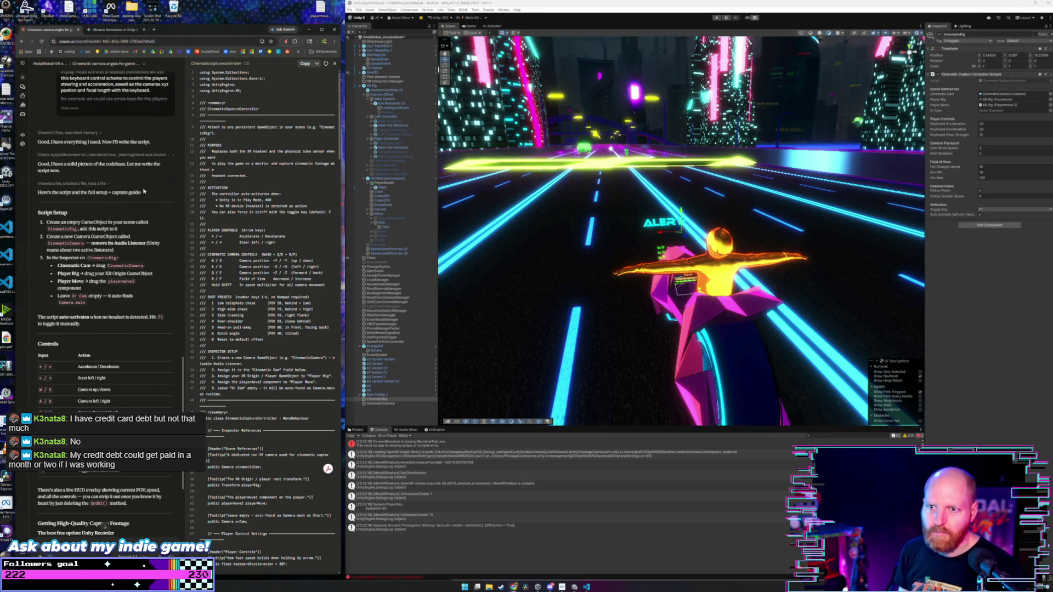
- Read the reply's notes on the HUD overlay, capture footage setup and installing Recorder
mouse_move(146, 193)
mouse_down()
mouse_move(43, 186)
mouse_move(39, 168)
mouse_up()
click(76, 176)
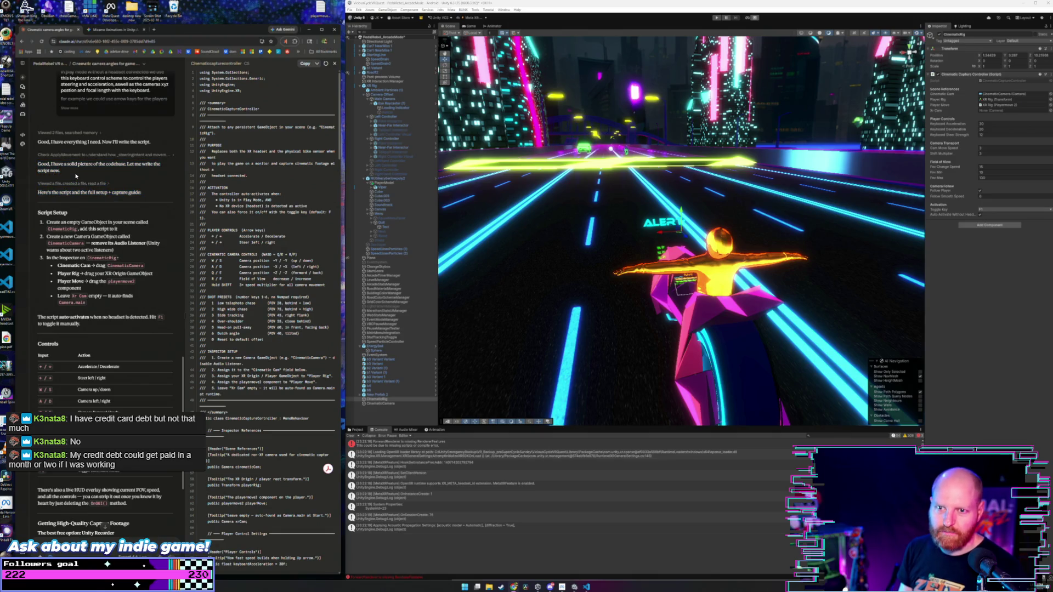
scroll(76, 176, down, 2)
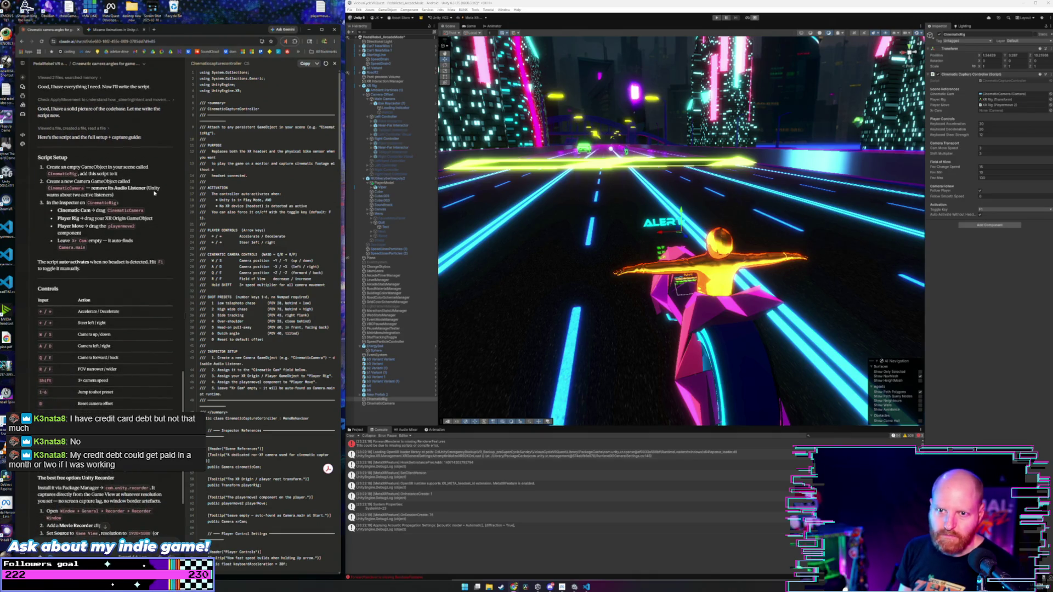
scroll(155, 188, up, 2)
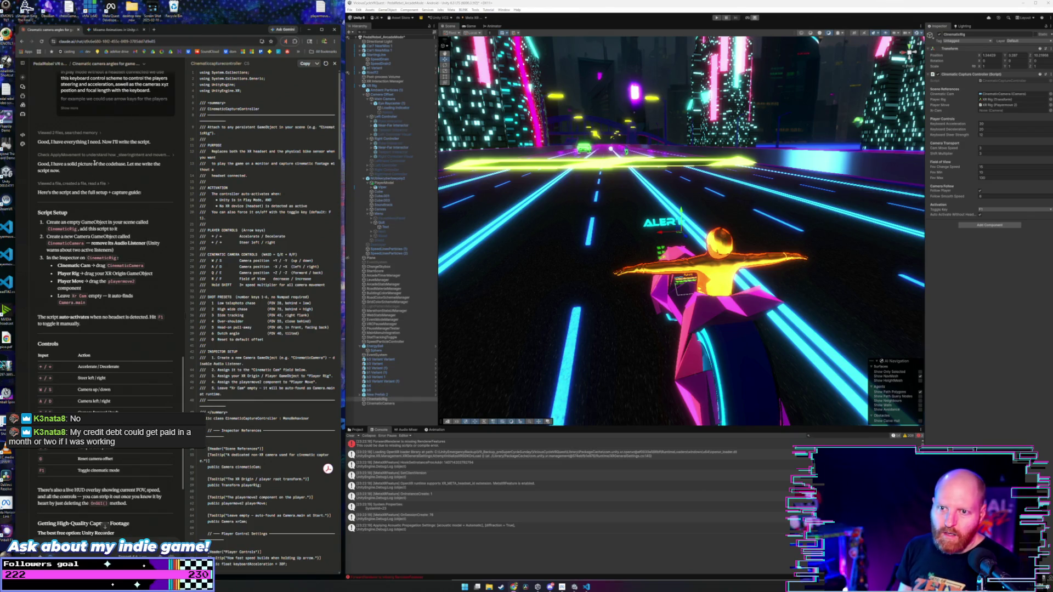
scroll(134, 186, down, 3)
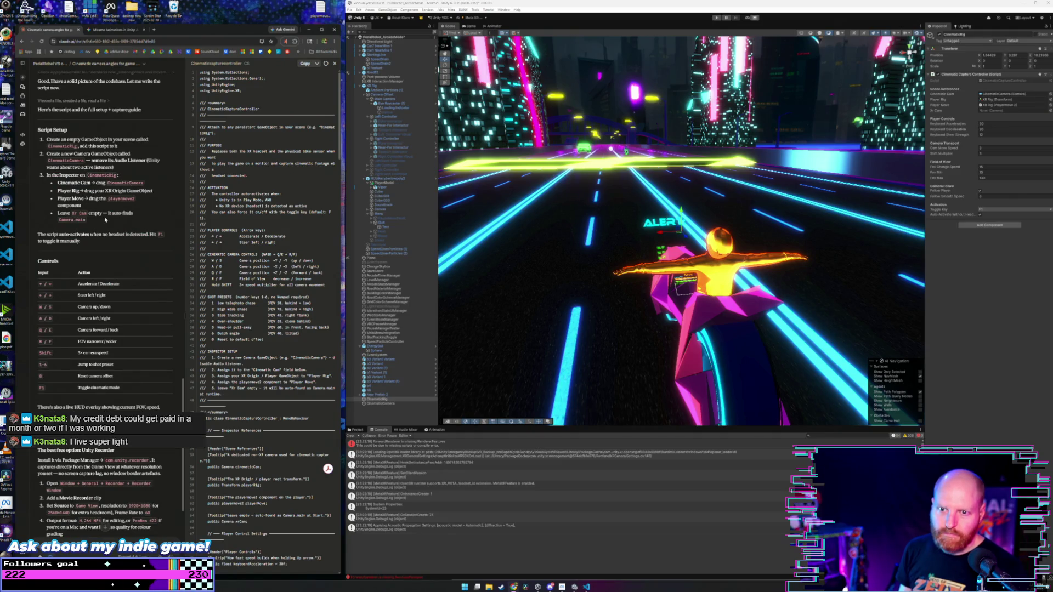
scroll(112, 219, down, 7)
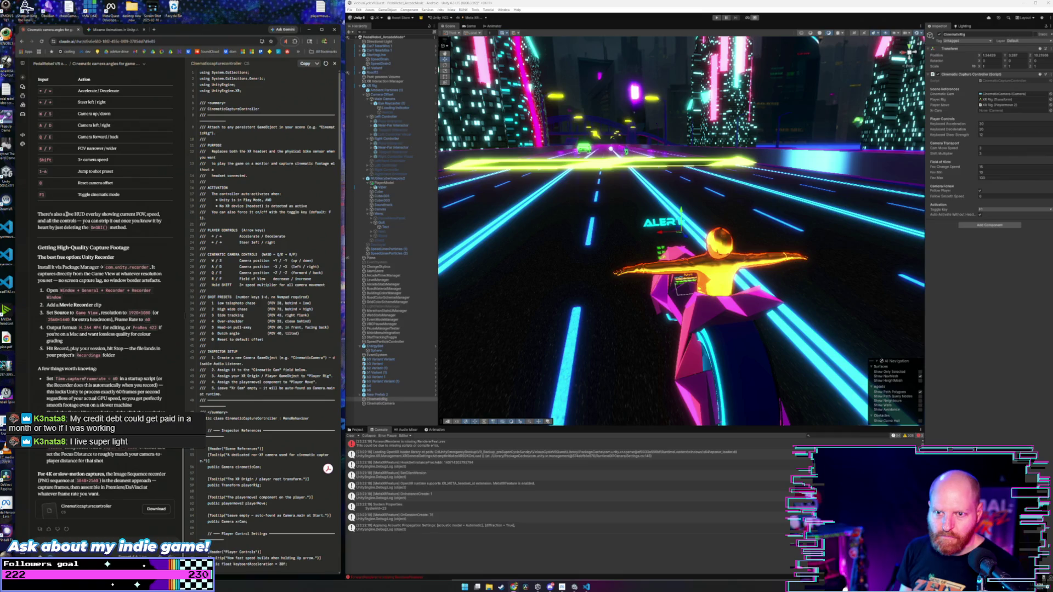
drag(94, 214, 162, 222)
click(162, 225)
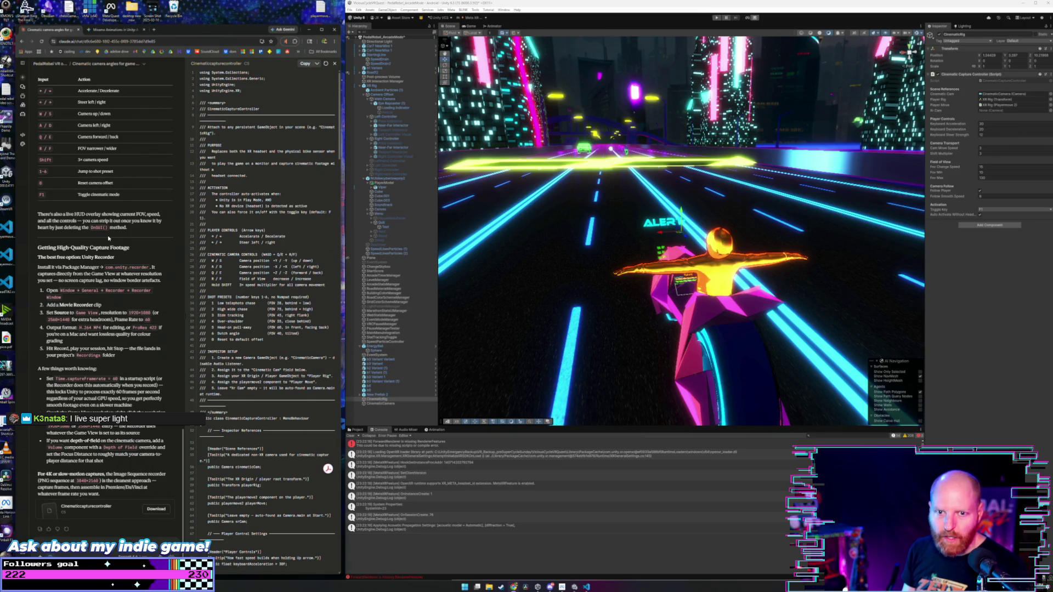
scroll(135, 236, down, 1)
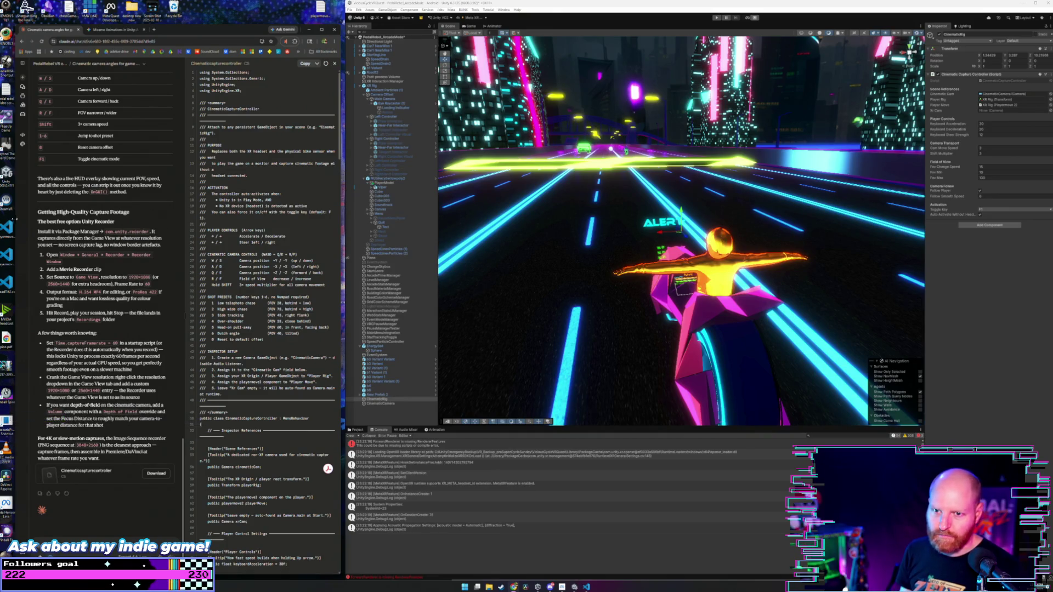
mouse_move(38, 212)
mouse_down()
mouse_move(115, 219)
mouse_move(161, 263)
mouse_move(153, 329)
mouse_move(151, 321)
mouse_up()
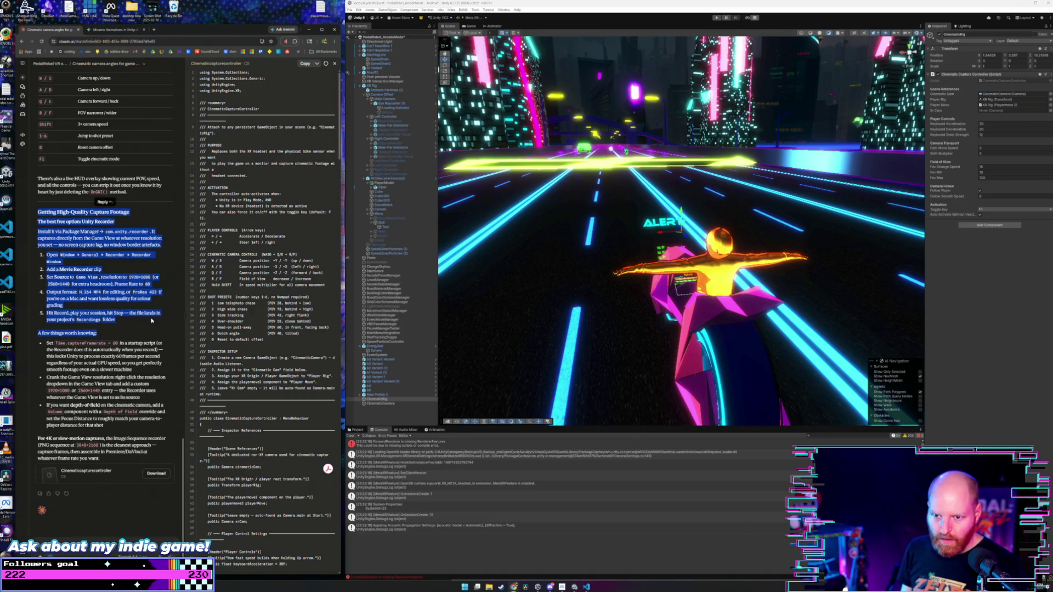
click(130, 301)
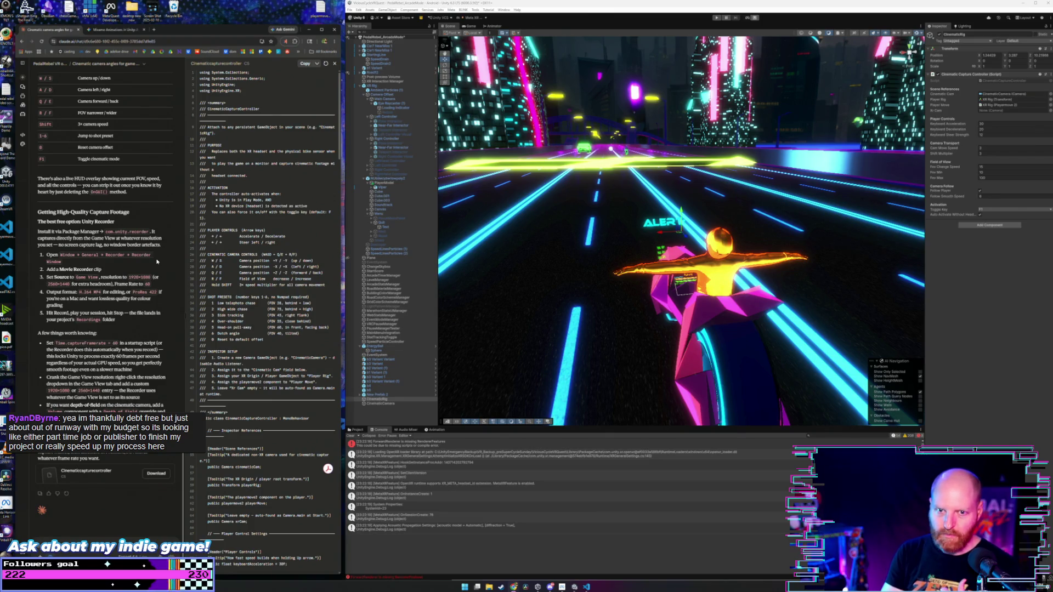
mouse_move(174, 254)
mouse_down()
mouse_move(55, 247)
mouse_move(42, 232)
mouse_up()
click(41, 234)
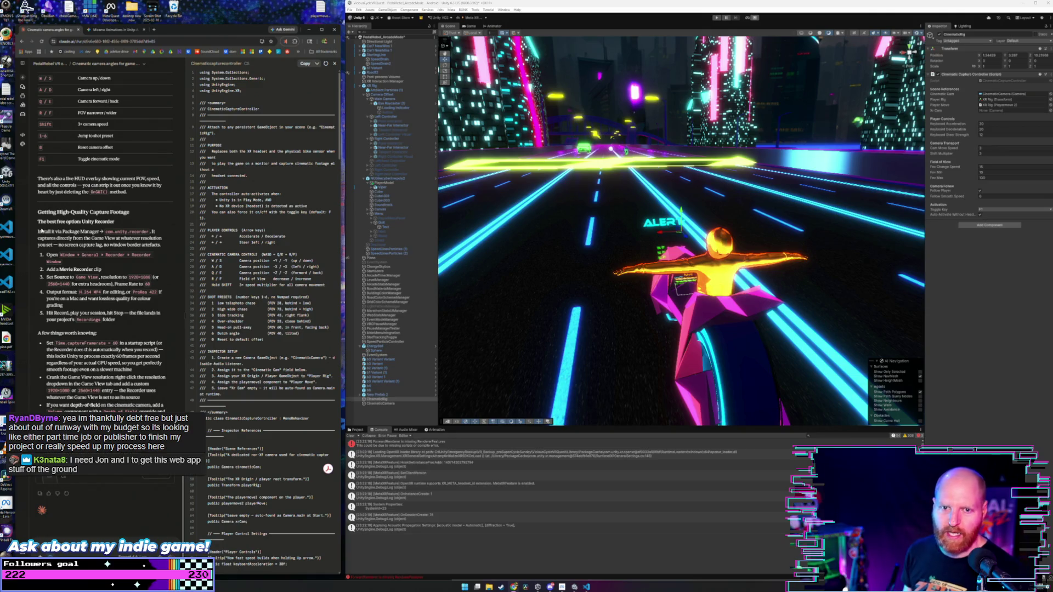
drag(39, 232, 171, 247)
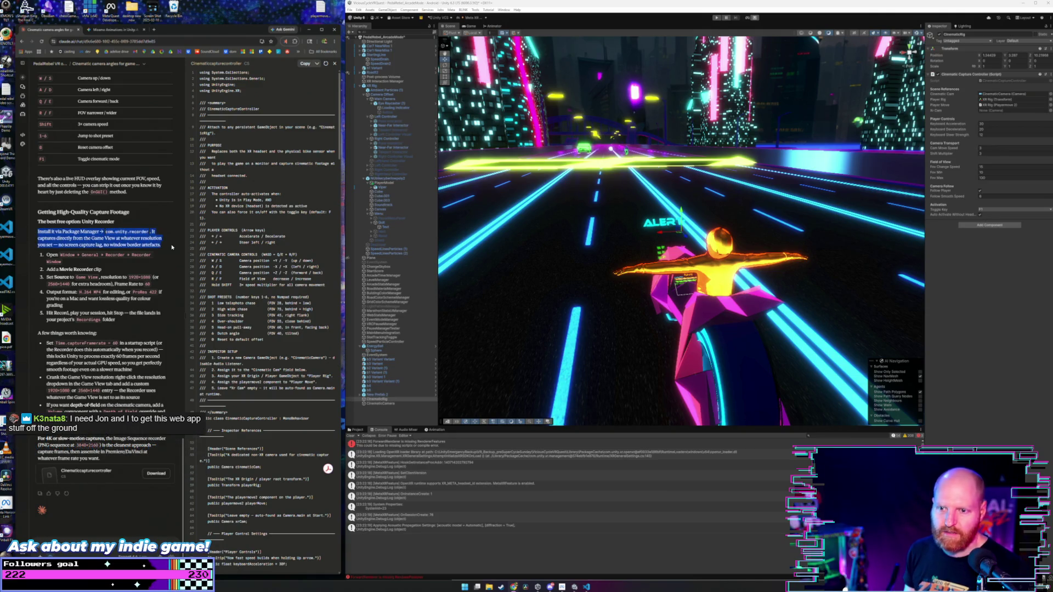
click(172, 247)
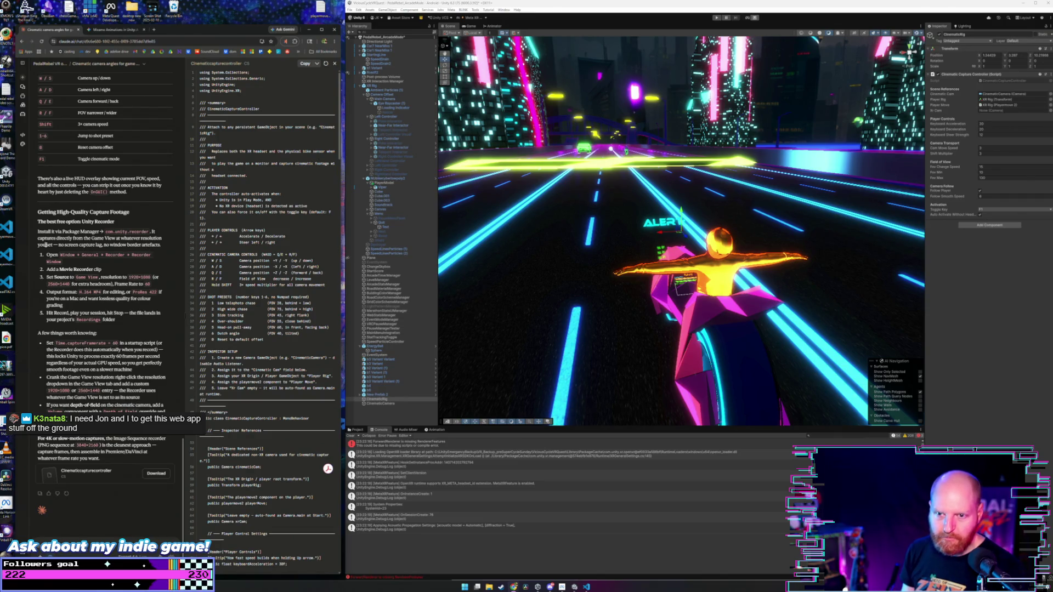
drag(58, 245, 162, 246)
click(162, 246)
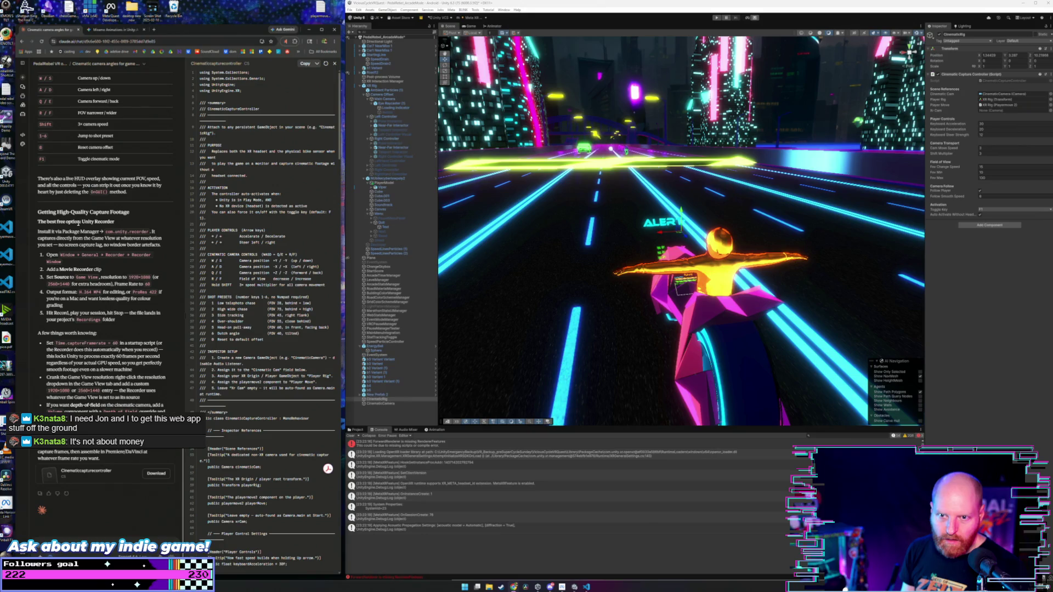
drag(37, 216, 130, 214)
click(154, 224)
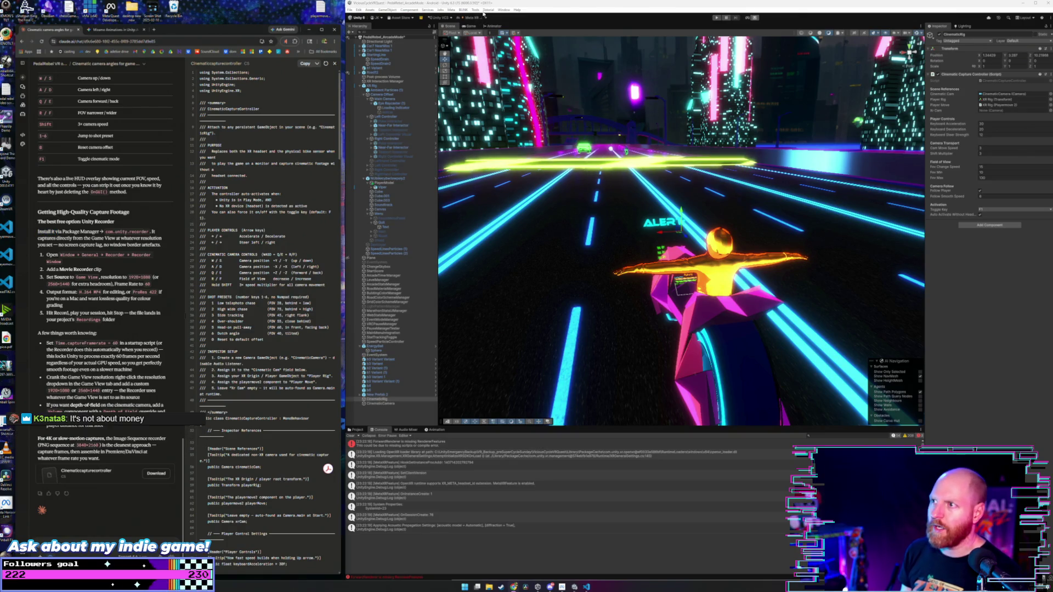
- In Package Manager, search the Unity Registry for 'rec' and install the Recorder package
click(504, 10)
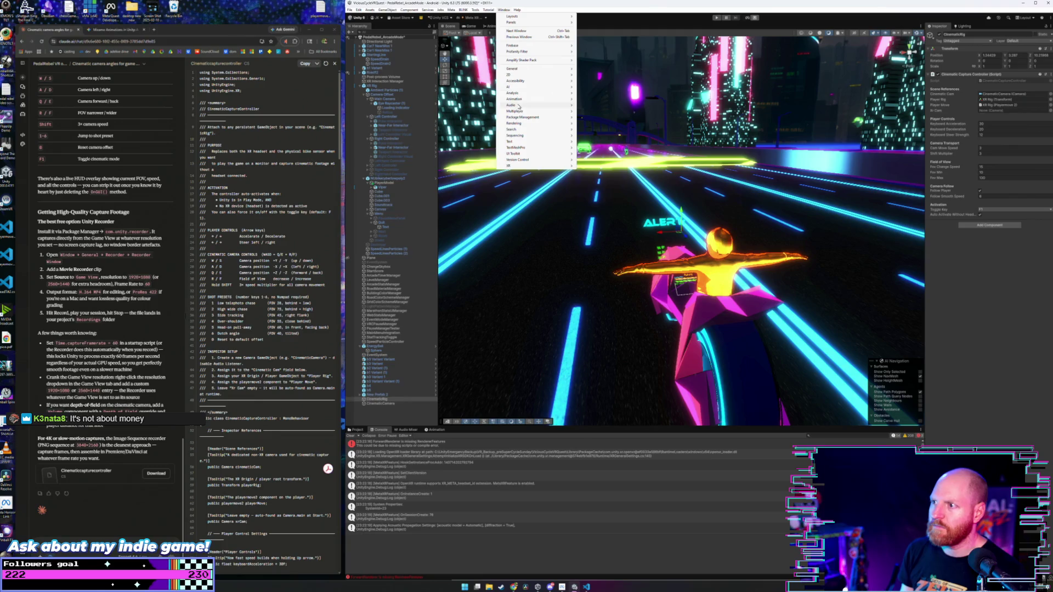
mouse_move(528, 116)
click(592, 124)
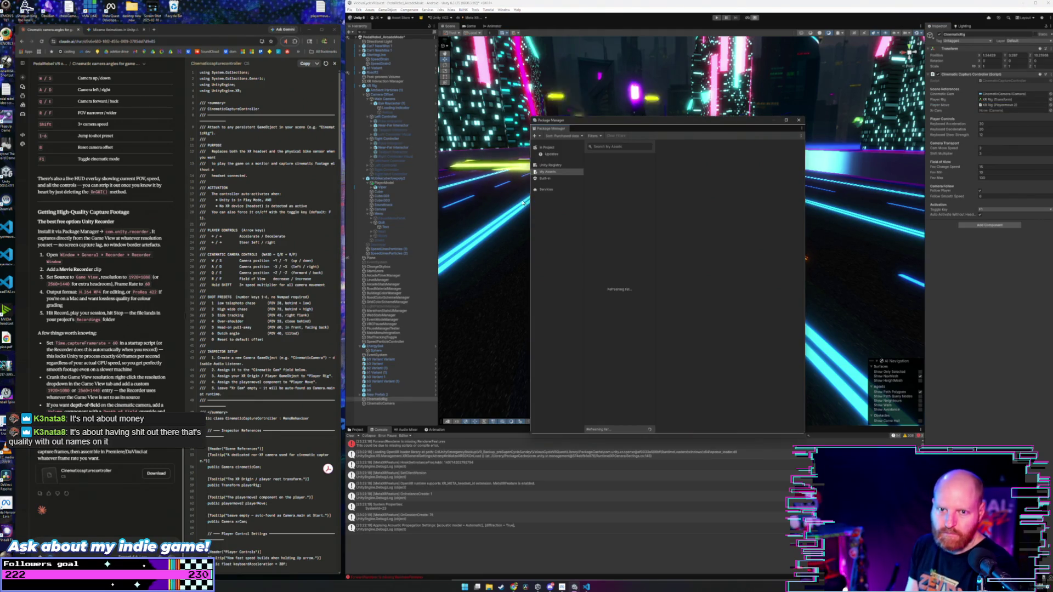
click(551, 165)
click(612, 146)
text(rec)
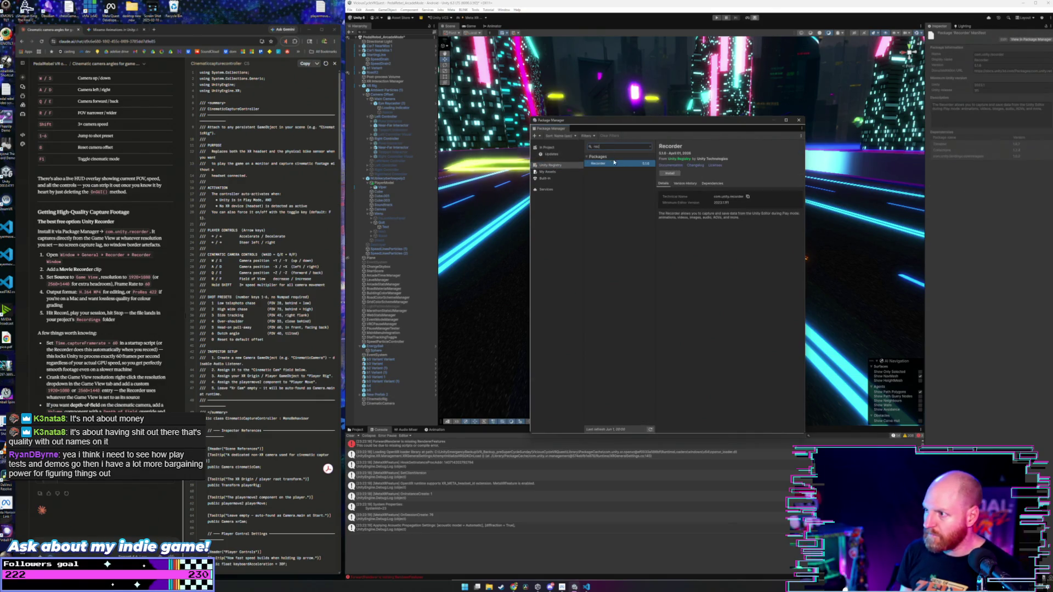
click(670, 173)
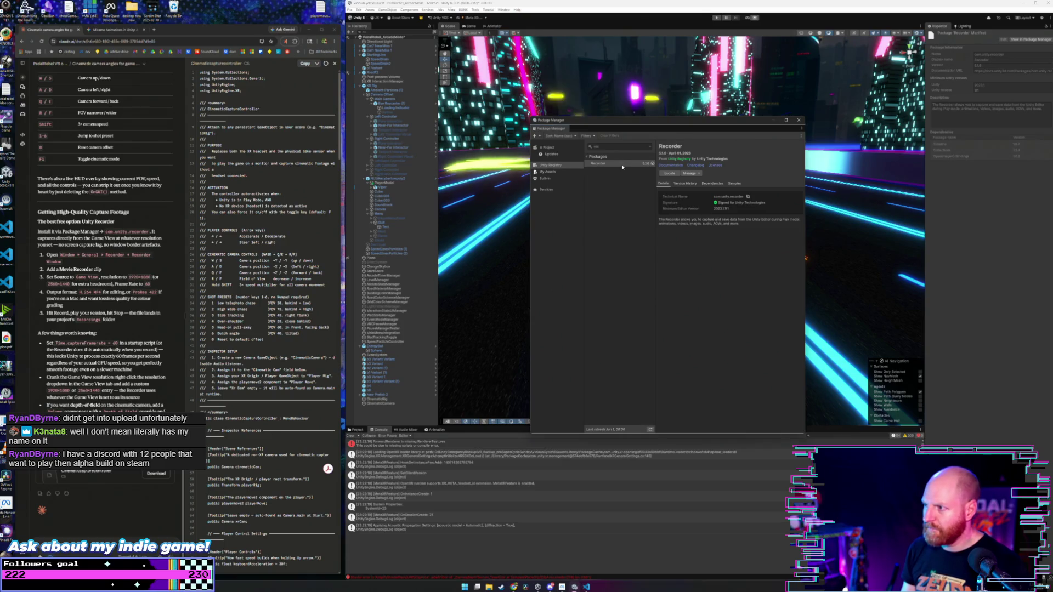
- Locate the Recorder package's files, review the script's shot presets, then close Package Manager
click(672, 174)
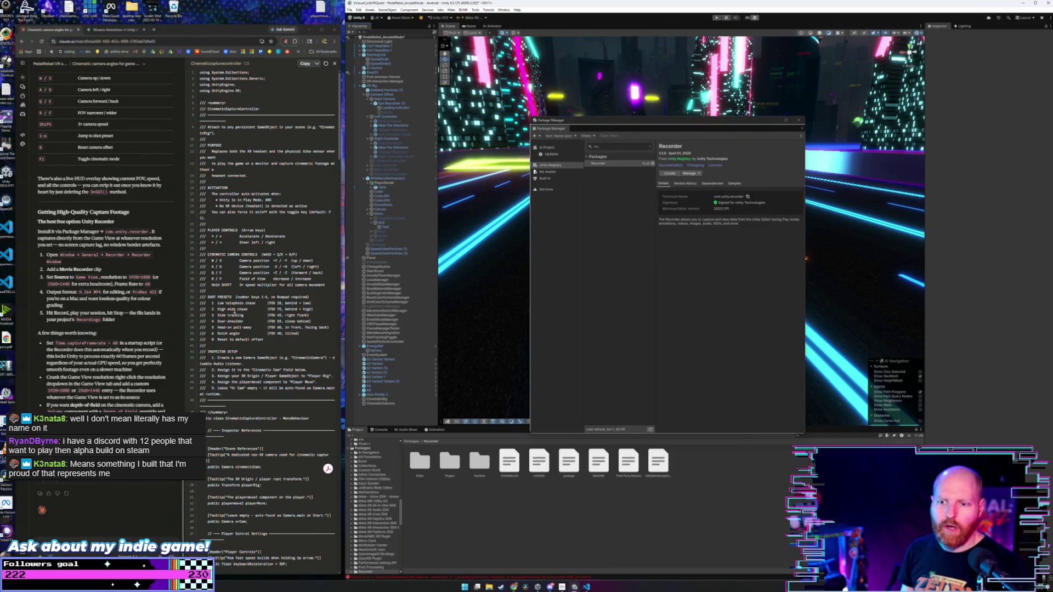
mouse_move(267, 333)
mouse_down()
mouse_move(305, 339)
mouse_move(202, 305)
mouse_move(203, 296)
mouse_up()
click(265, 335)
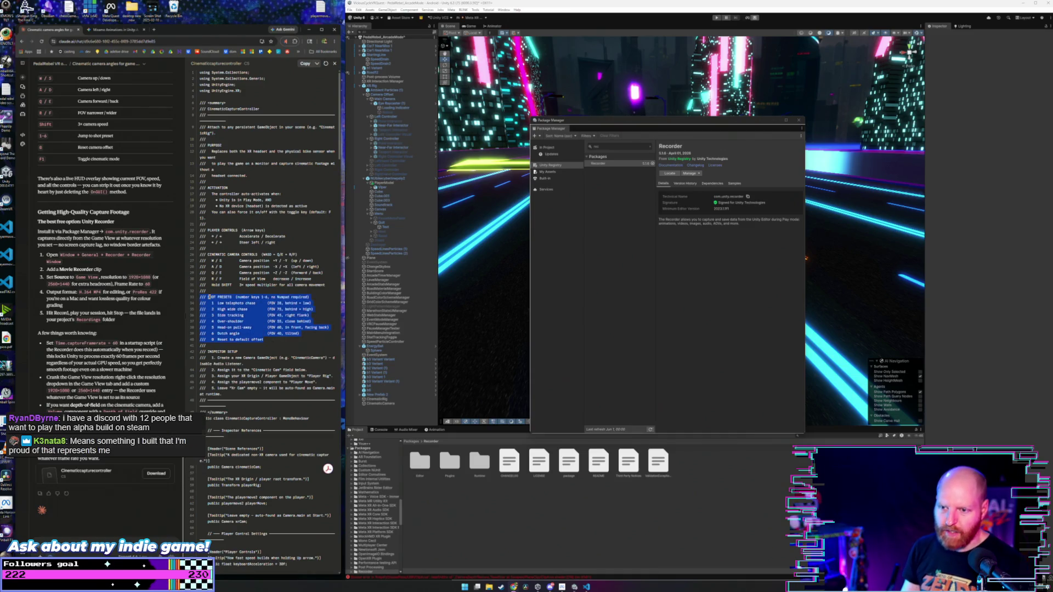
click(209, 297)
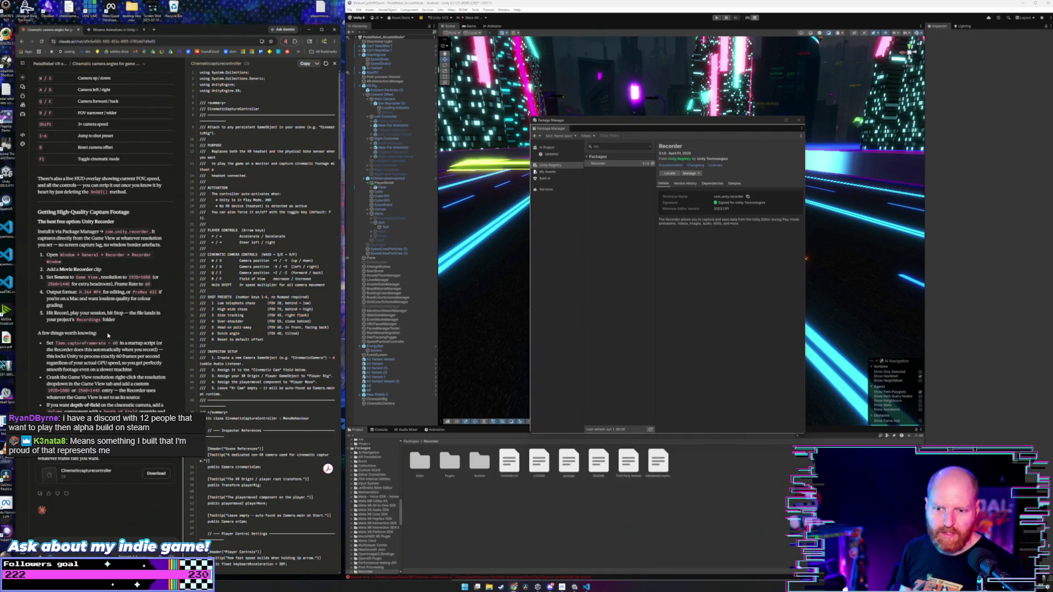
scroll(108, 334, up, 3)
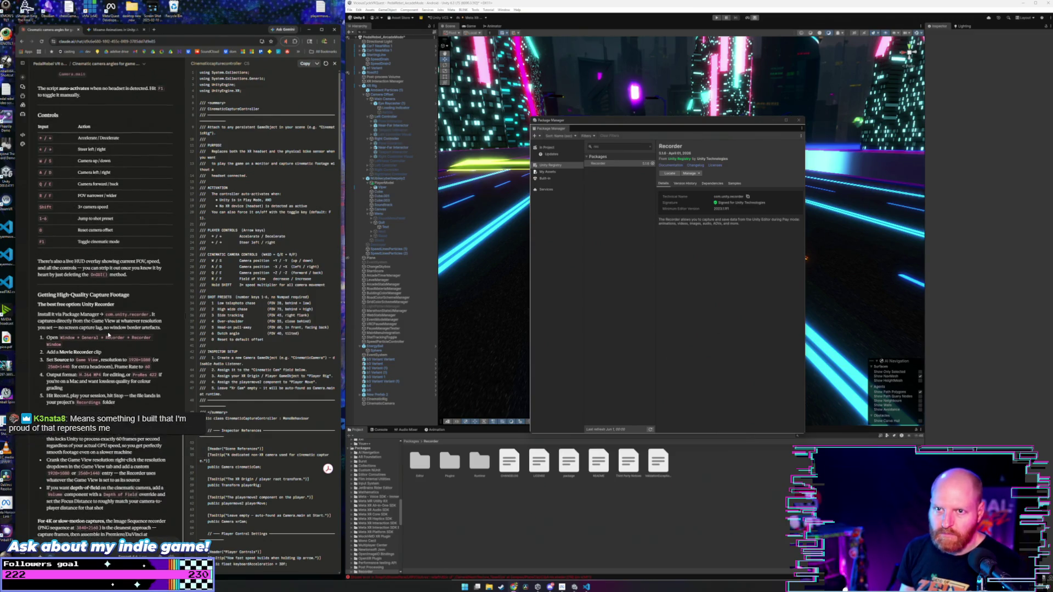
scroll(108, 335, down, 3)
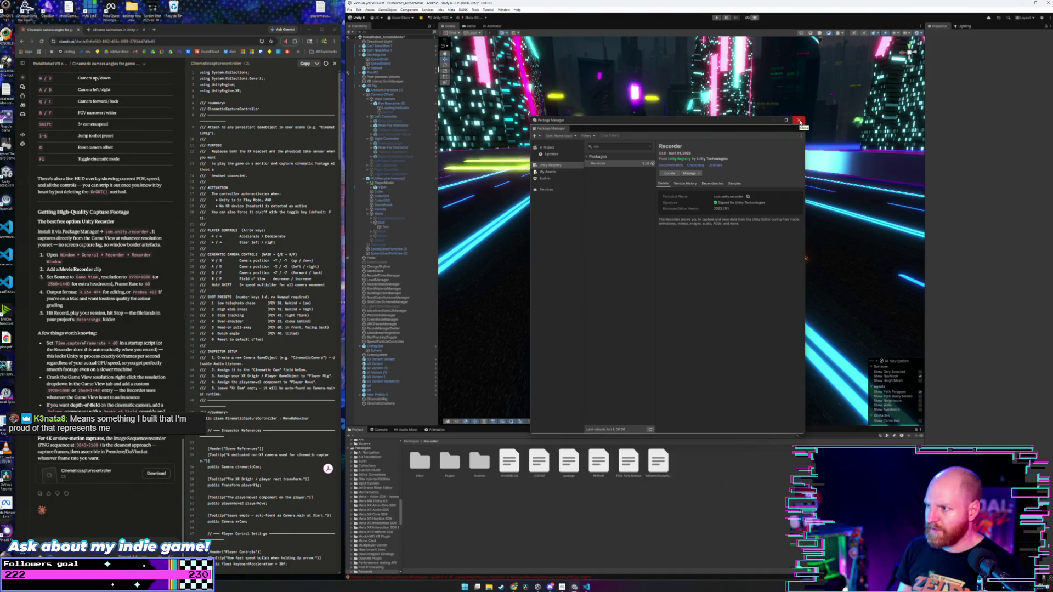
click(799, 121)
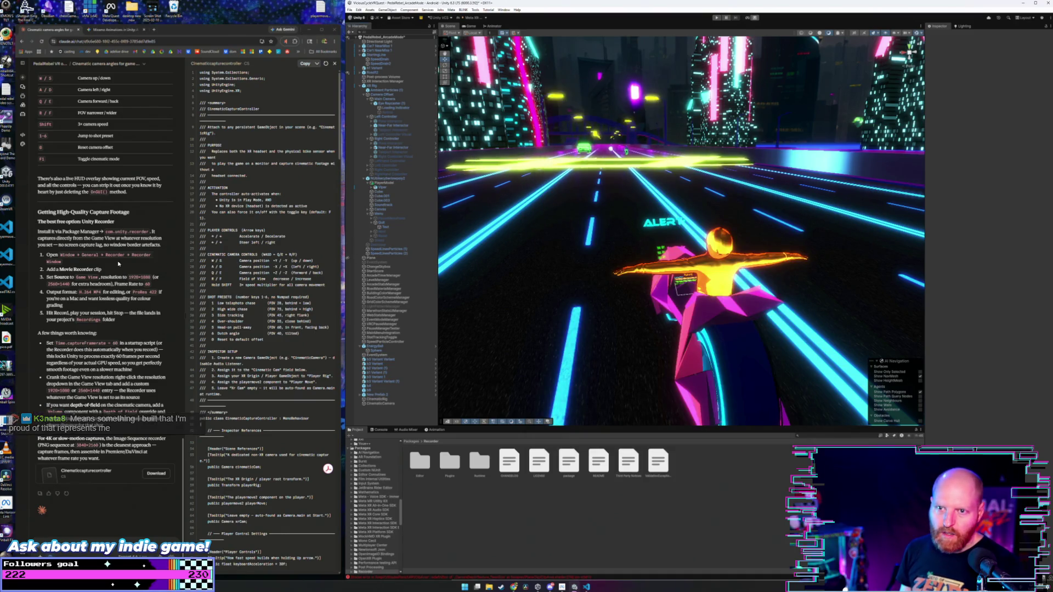
- Check Recorder's Editor, Plugins and Runtime folders under Packages, then open File Explorer at Home
scroll(116, 264, up, 3)
scroll(117, 264, down, 3)
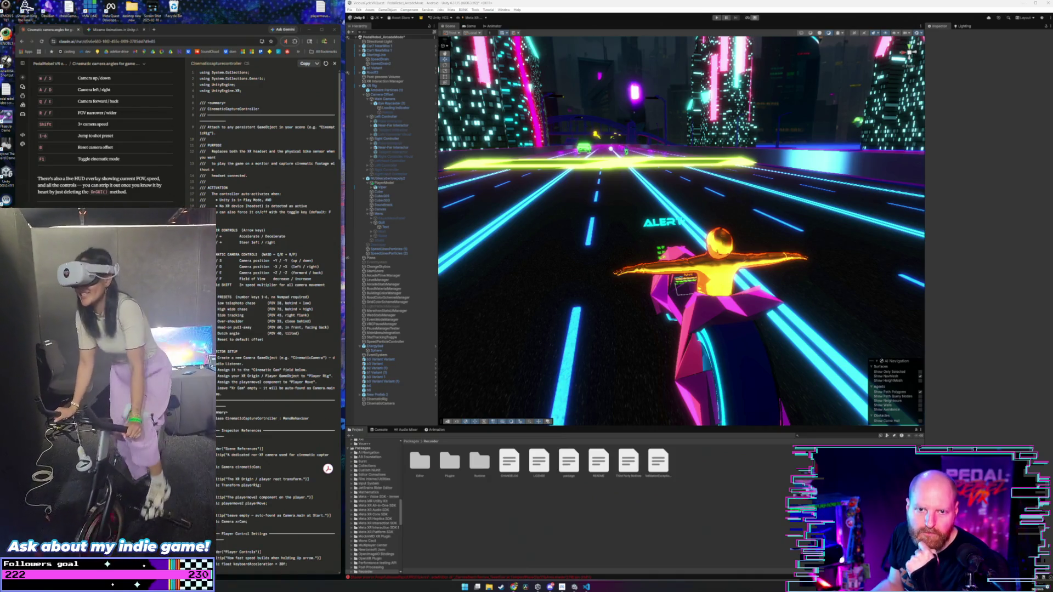
key(super+e)
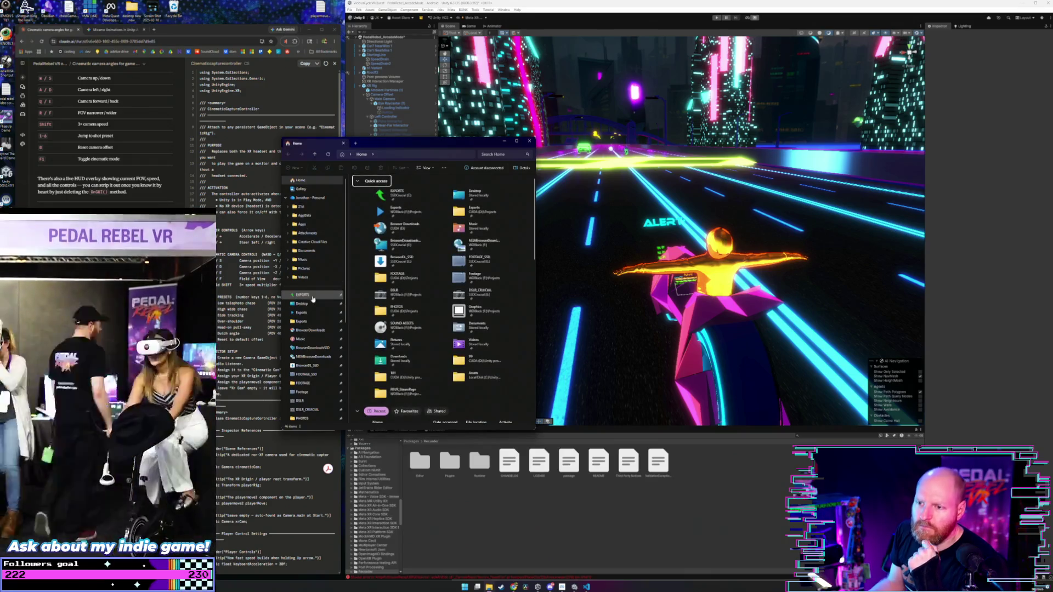
- Go to the EXPORTS folder and play PedalRebelVRRuffTalkVR_Showcase.mp4 in VLC
click(301, 294)
drag(393, 142, 350, 134)
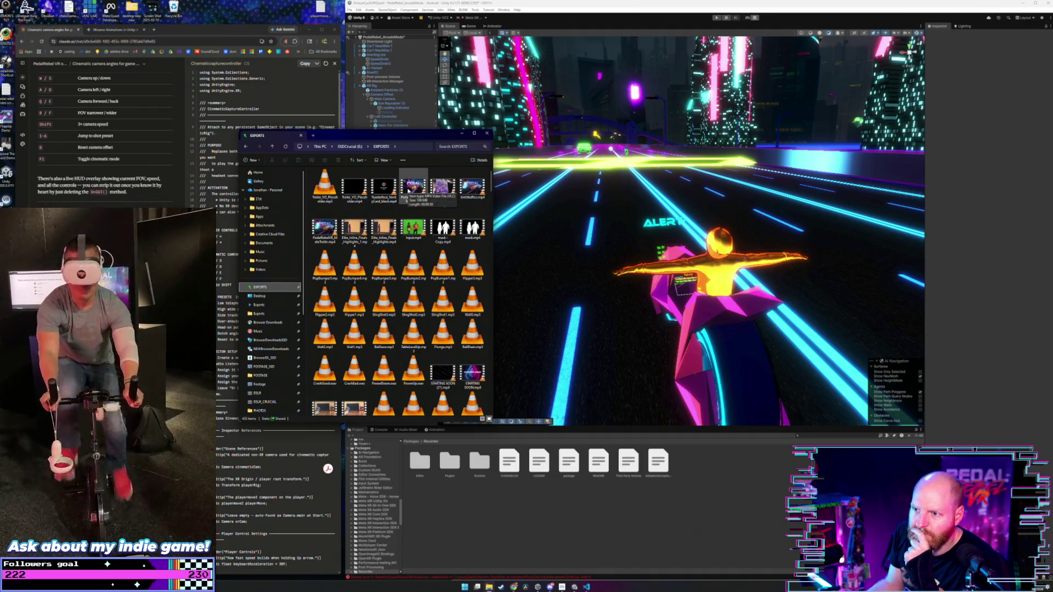
click(324, 229)
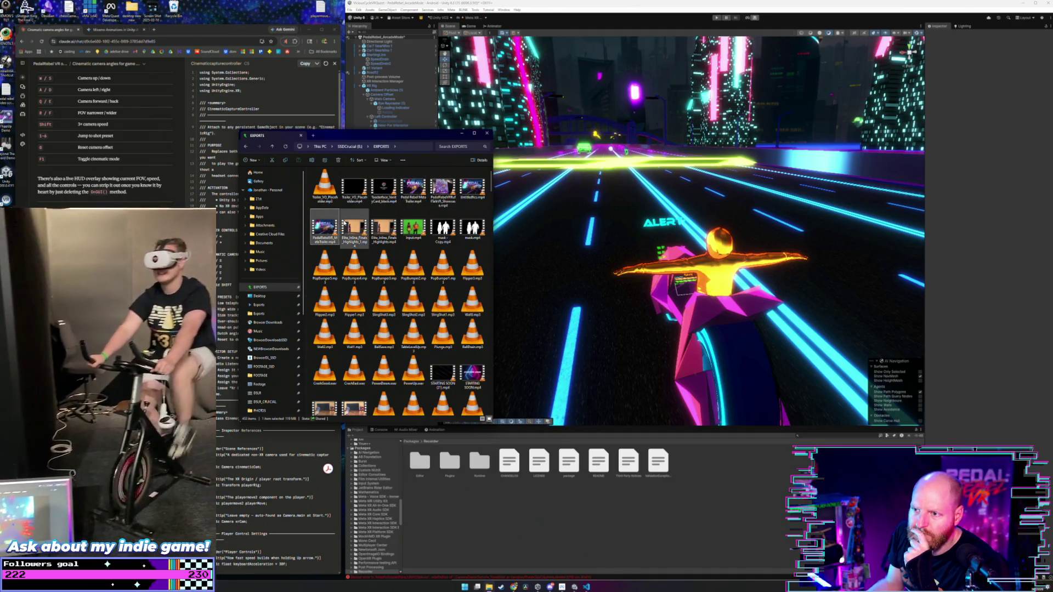
click(442, 188)
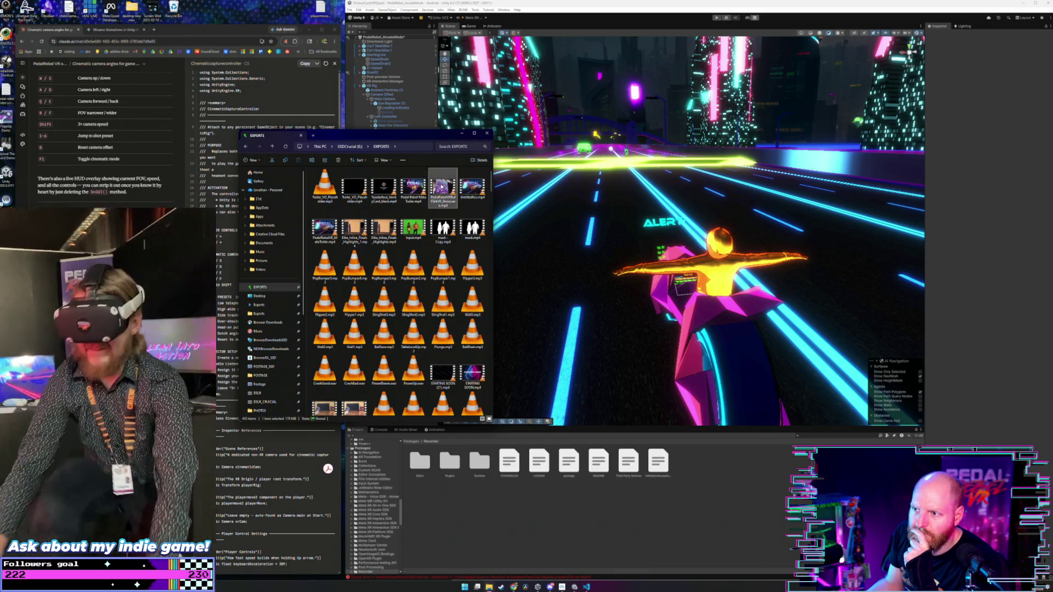
key(Return)
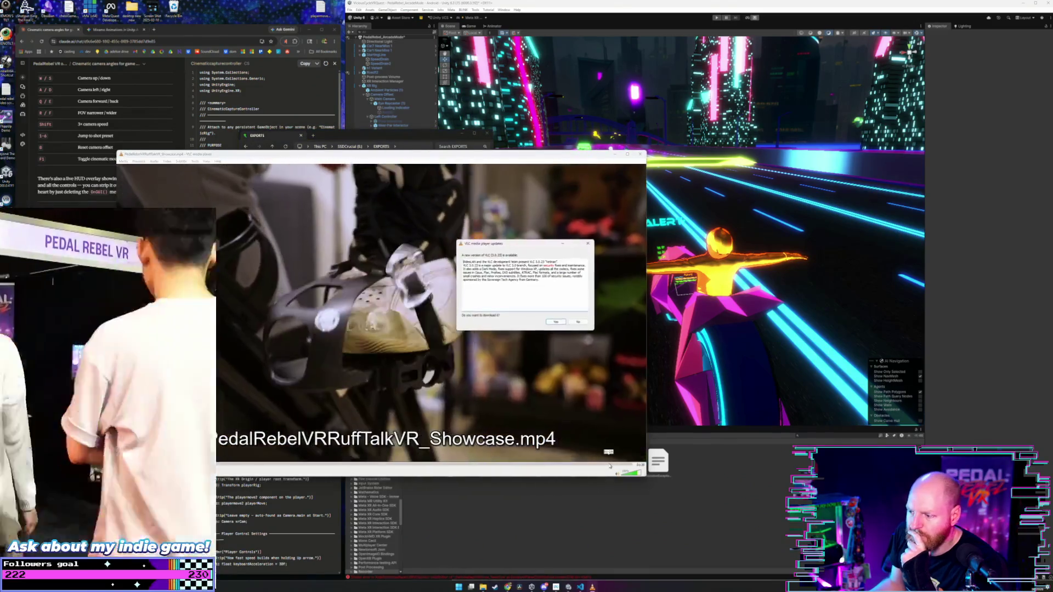
- Skip to the video's closing title card, then reopen PedalRebelVRFlatVR_Showcase.mp4 for playback
click(609, 465)
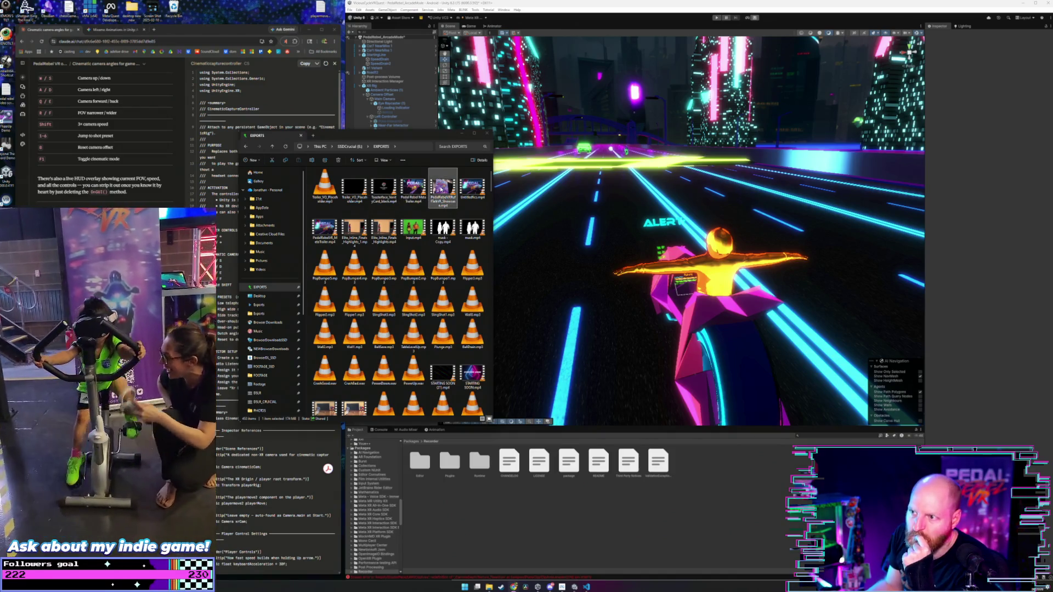
double_click(441, 189)
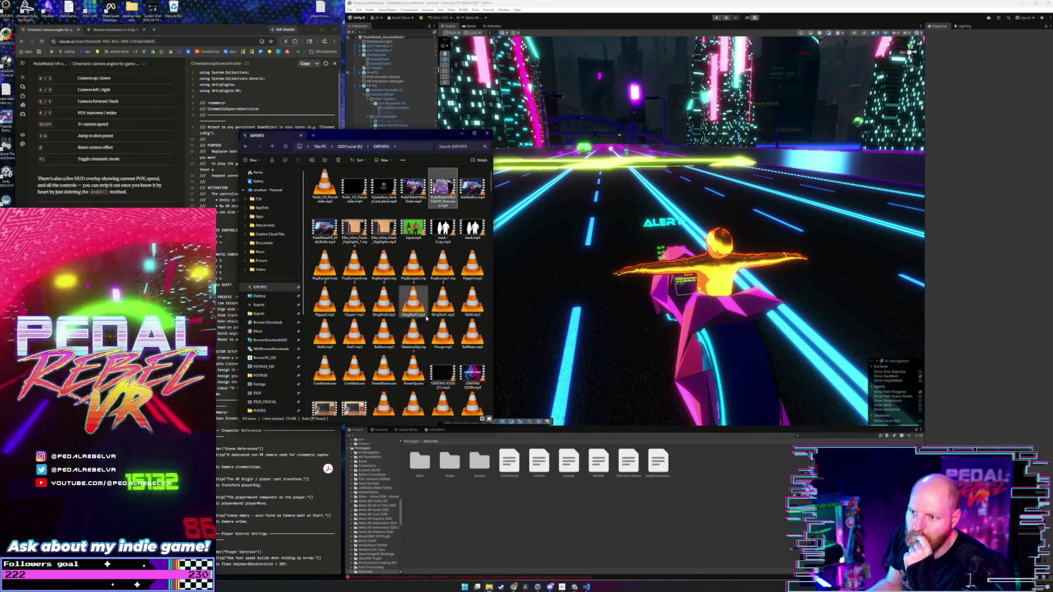
- Turn down the VLC volume and switch the showcase video to fullscreen
scroll(412, 332, down, 17)
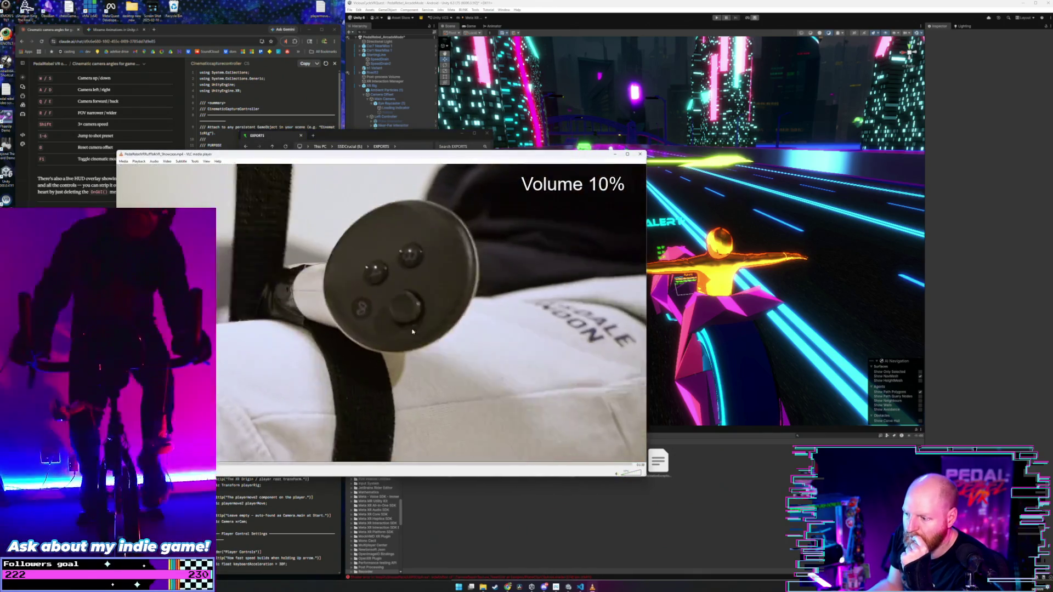
double_click(317, 357)
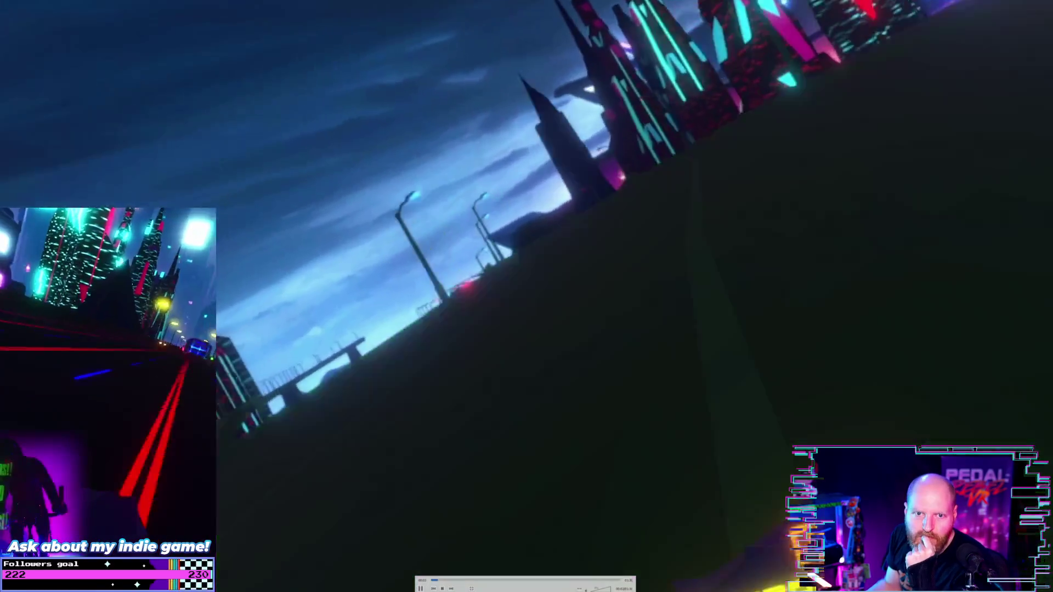
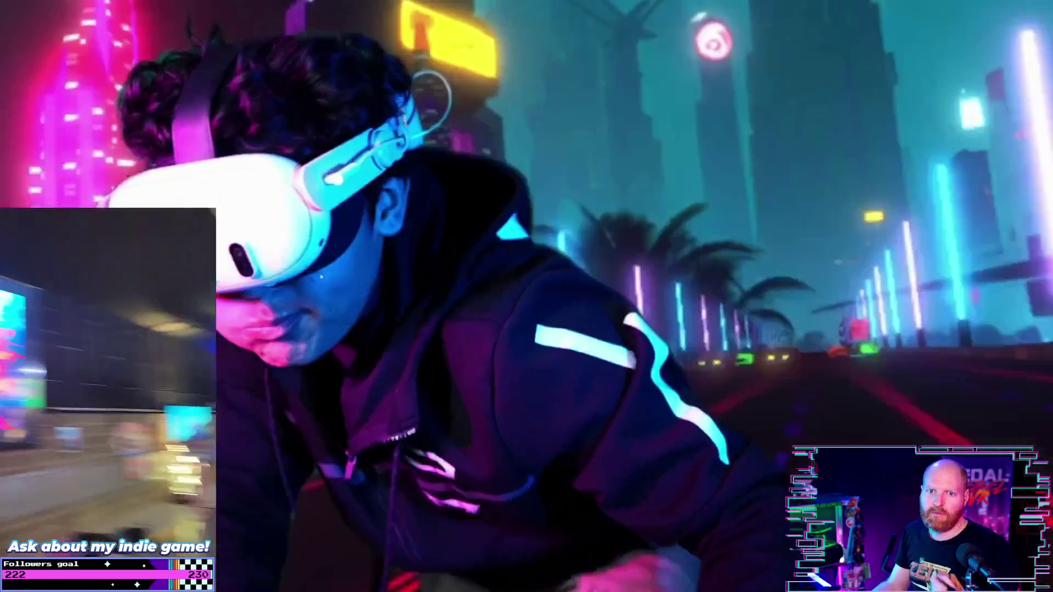
- Exit fullscreen, close the exported video, and move aside and minimize the EXPORTS folder
key(Escape)
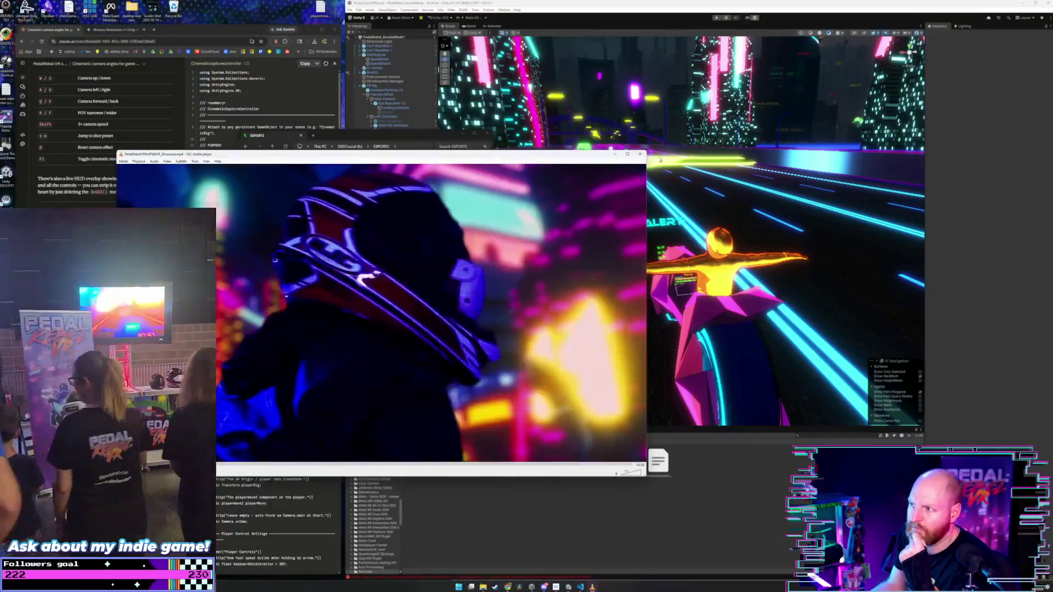
click(636, 155)
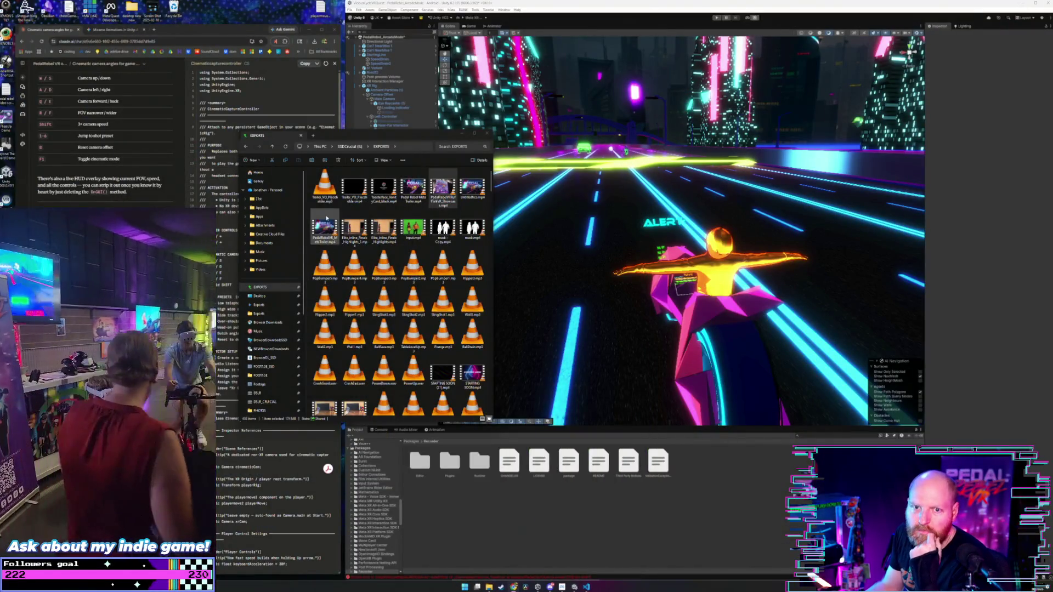
mouse_move(351, 138)
mouse_down()
mouse_move(343, 109)
mouse_move(415, 109)
mouse_up()
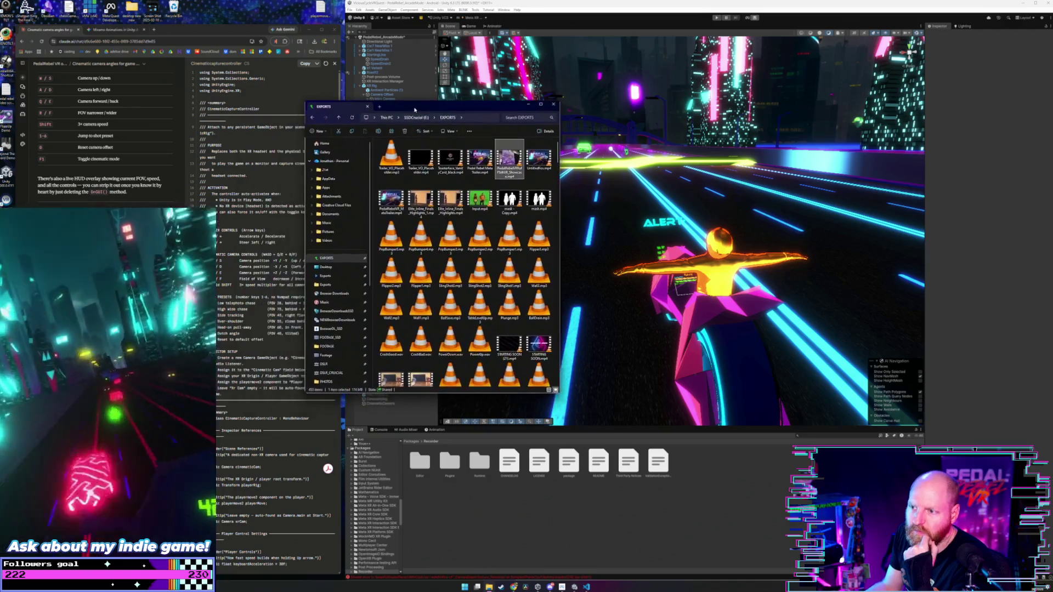
click(528, 104)
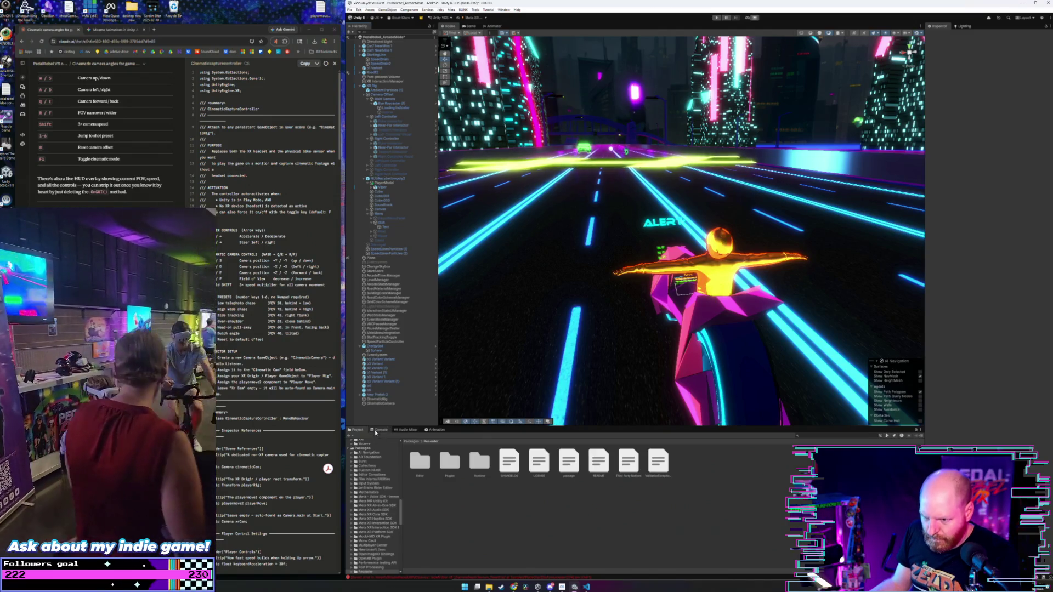
- Review the console errors, including the missing RendererFeatures and 00:01:18 messages
click(377, 431)
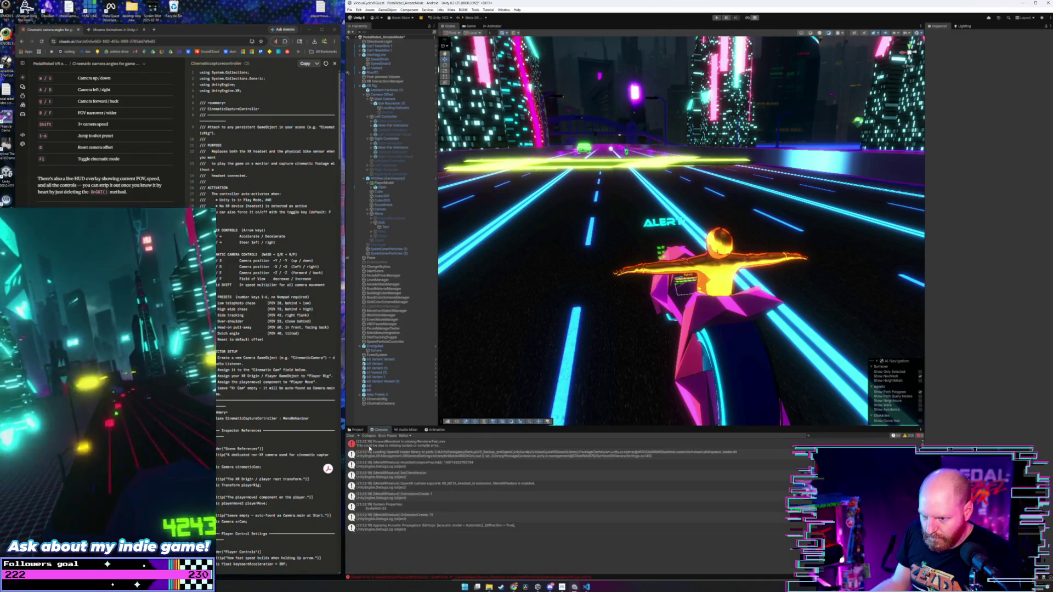
click(369, 446)
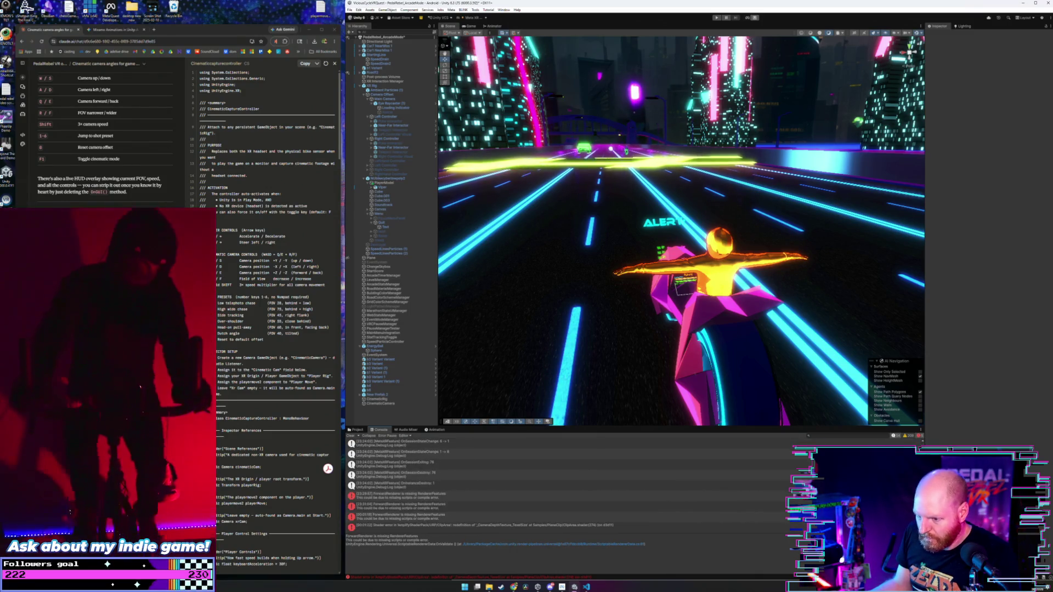
click(397, 496)
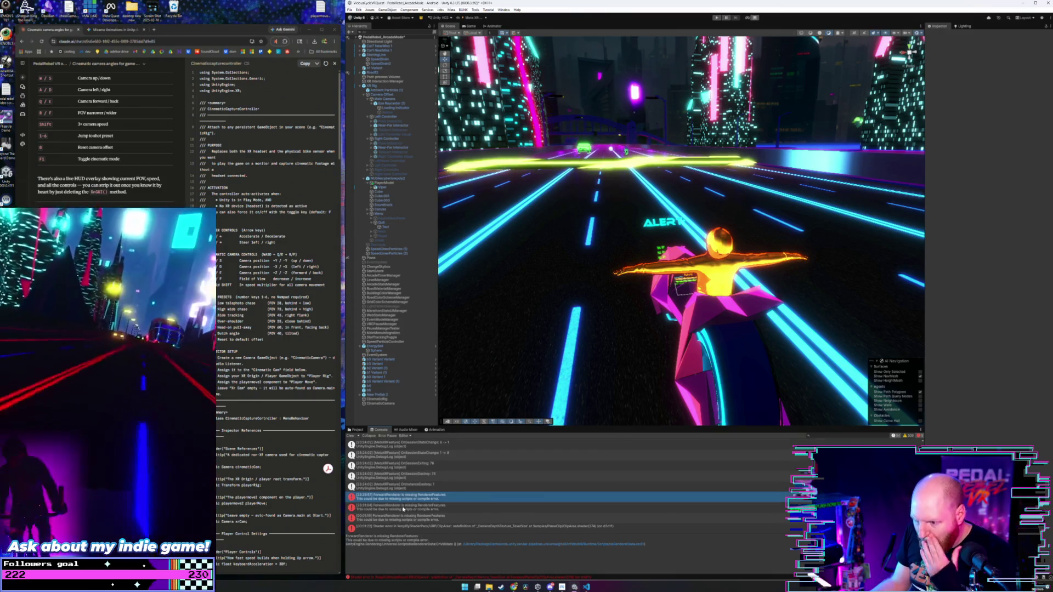
key(Down)
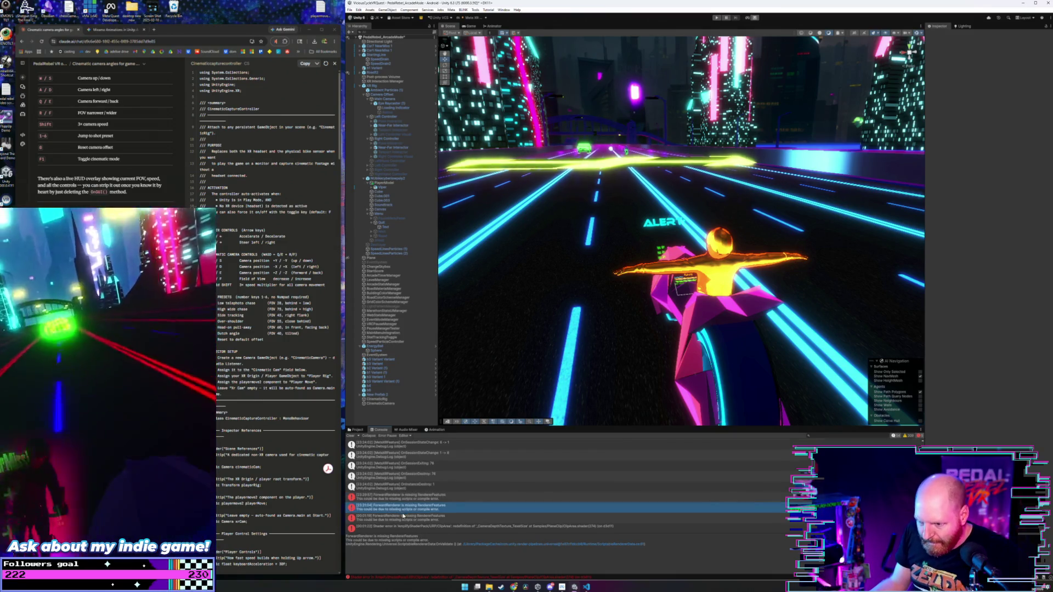
click(410, 517)
key(Up)
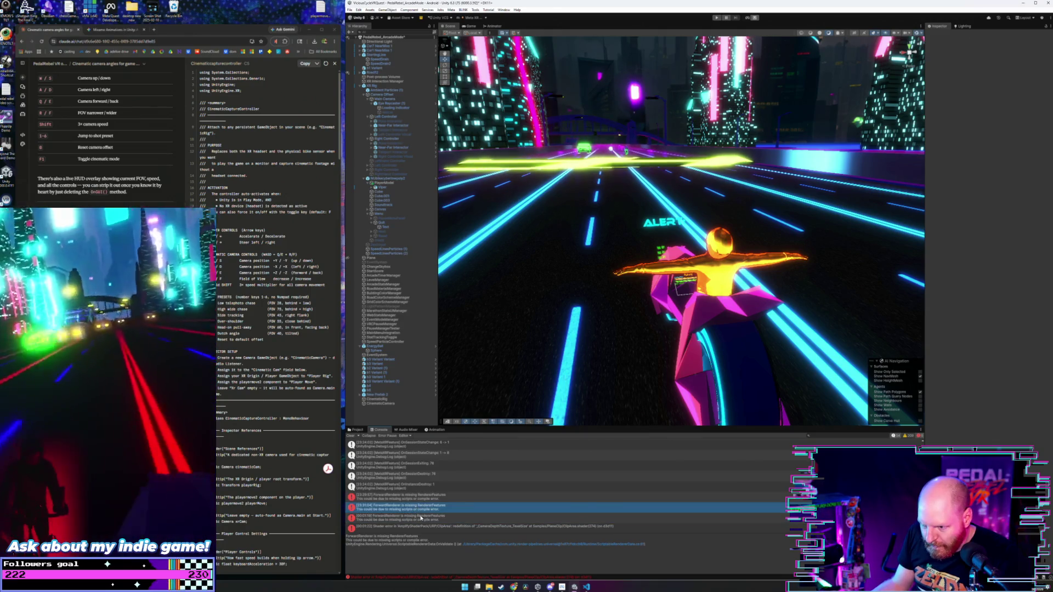
- Open the ClipArea.shader error's source in VS Code at line 274
click(421, 519)
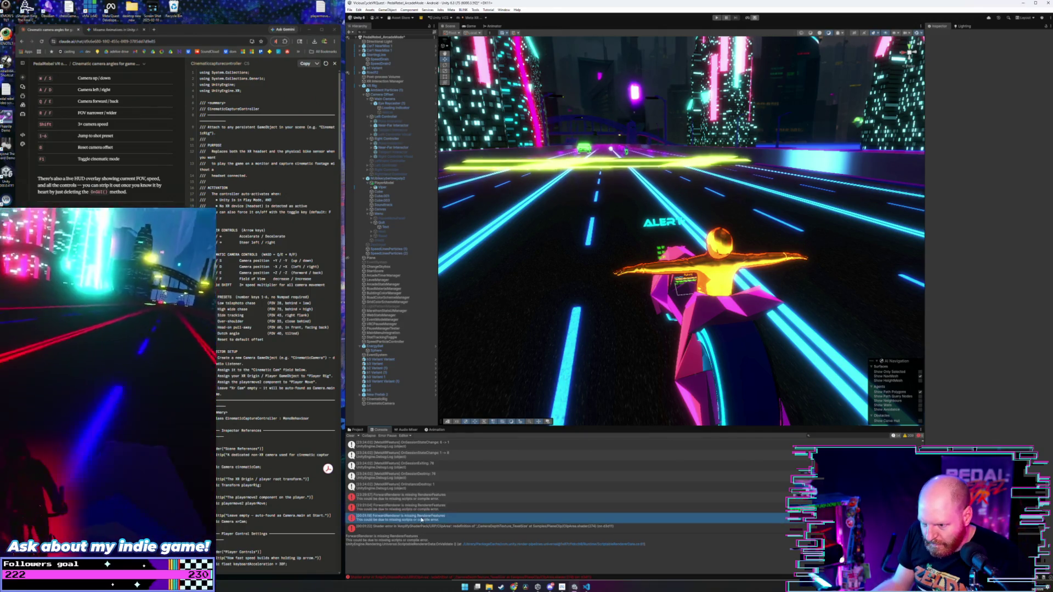
click(419, 527)
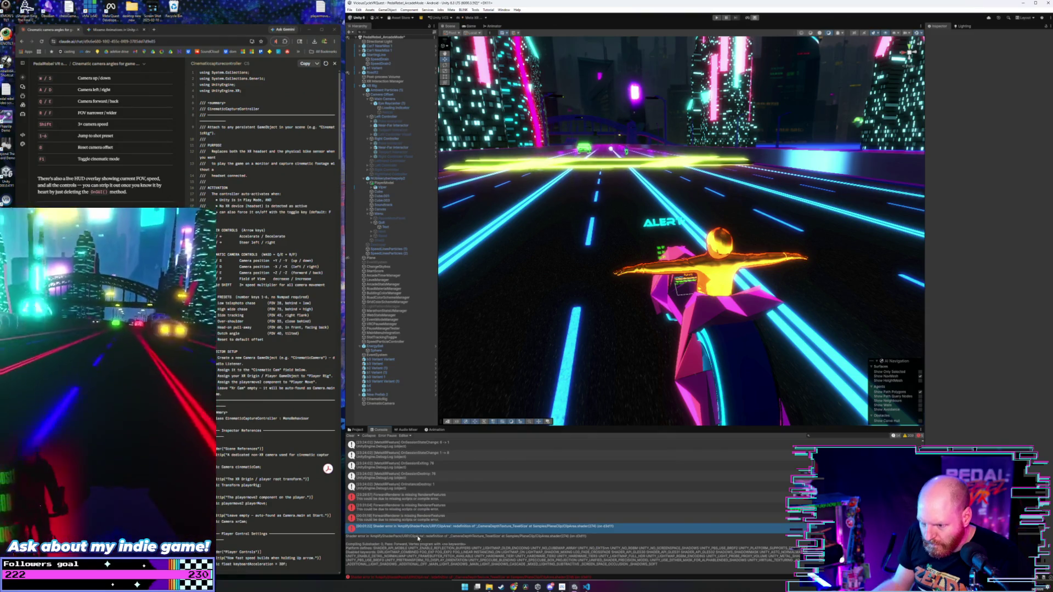
click(522, 533)
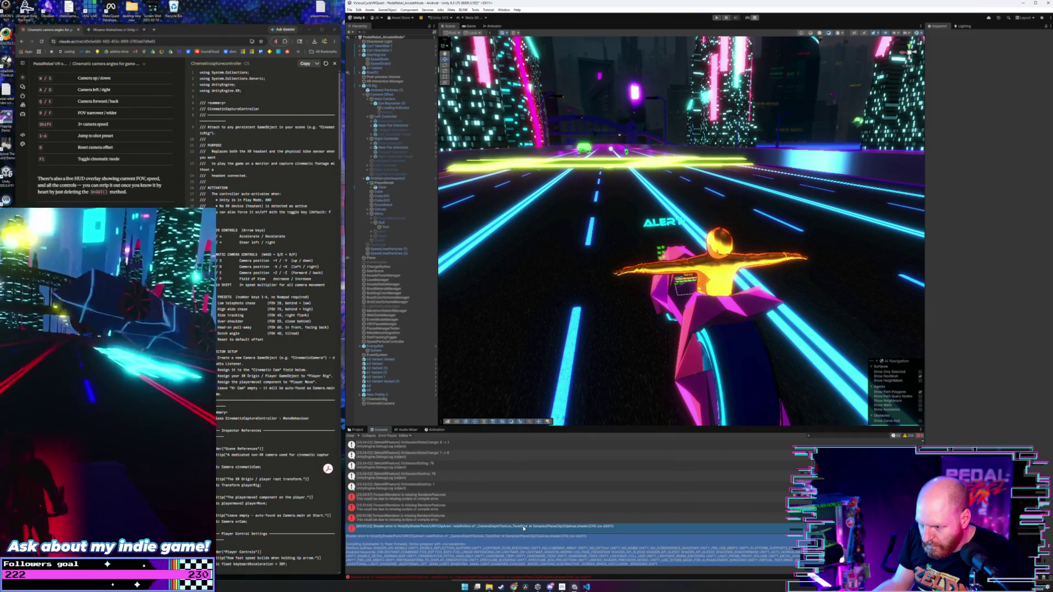
double_click(491, 533)
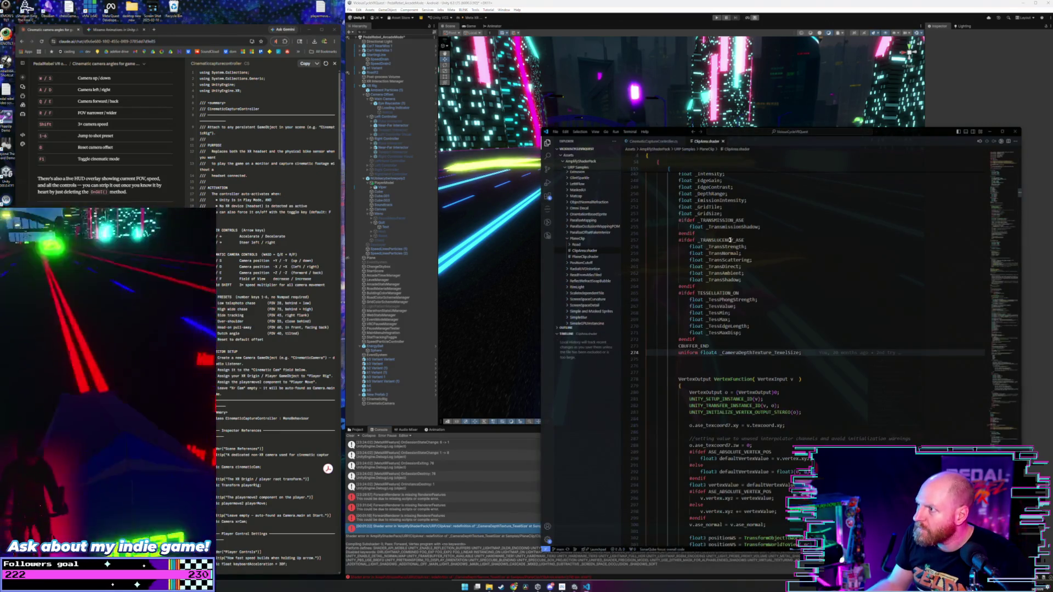
- Close ClipArea.shader, leave CinematicCaptureController.cs at line 34, and switch back to Unity
click(723, 142)
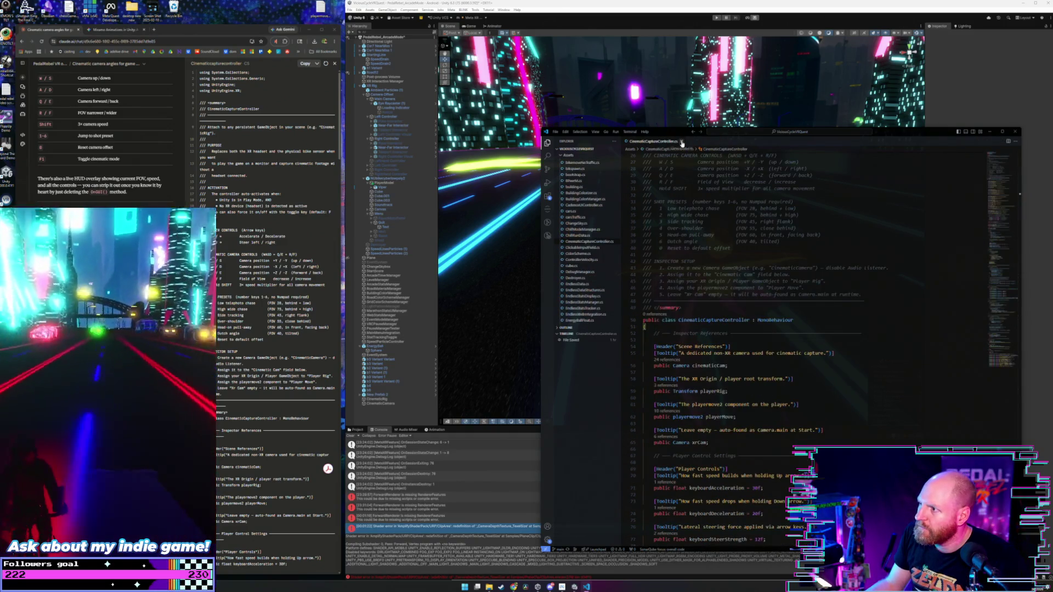
click(708, 208)
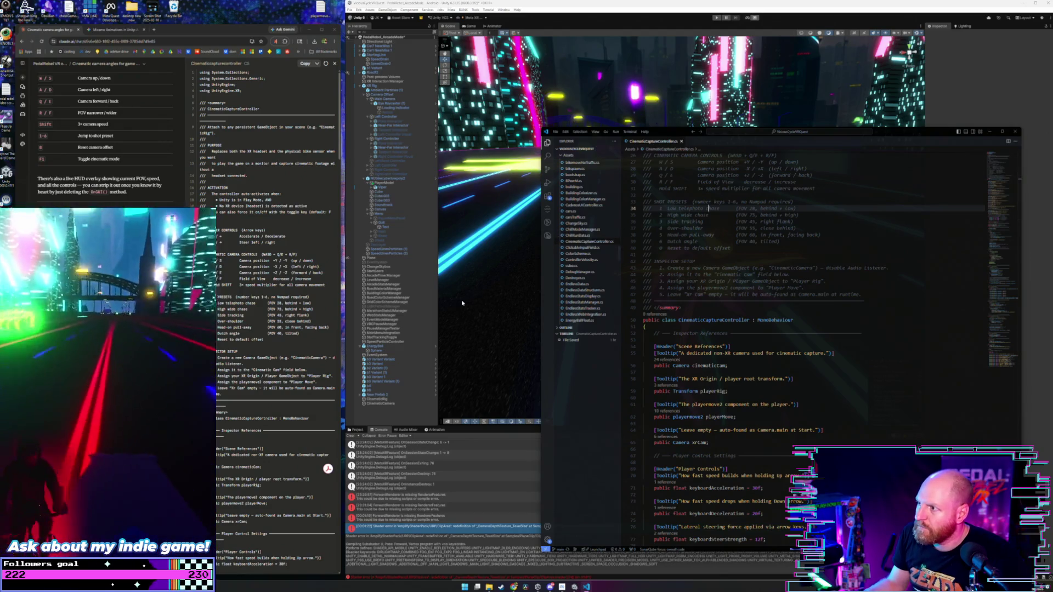
click(462, 303)
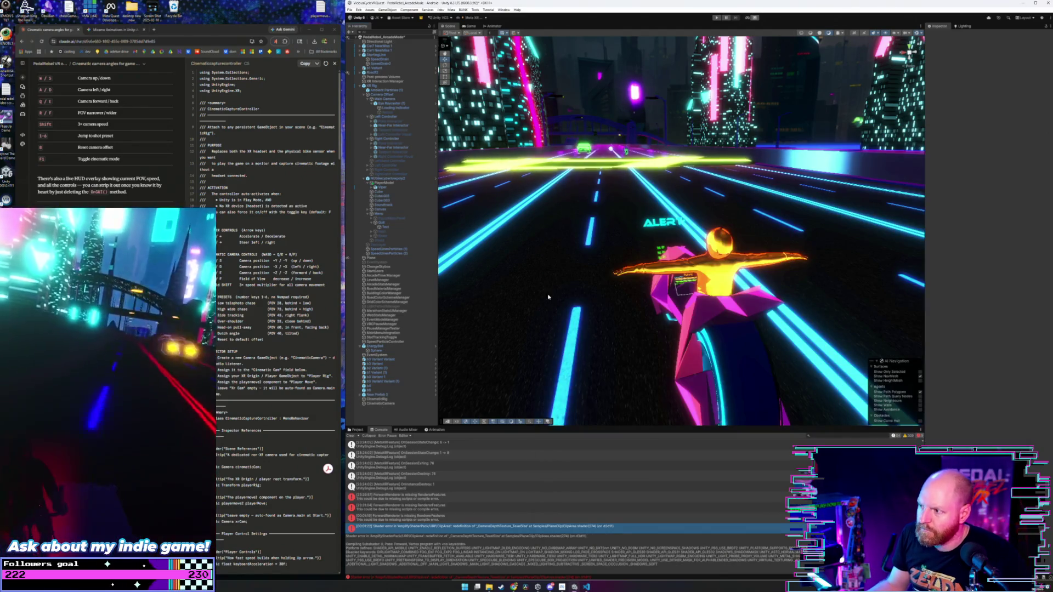
click(715, 18)
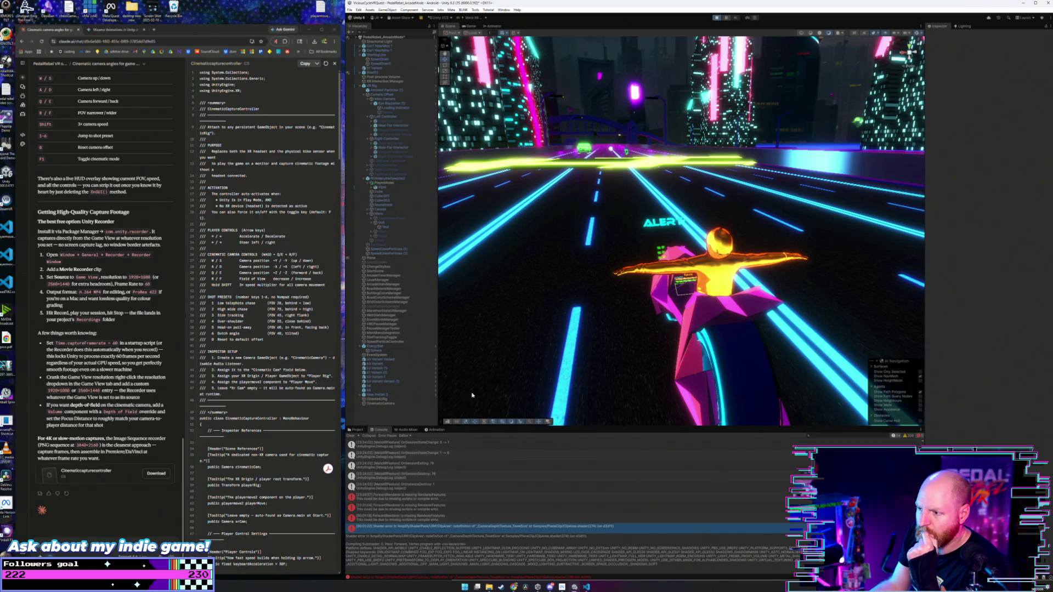
- Run the scene with Ctrl+P, snip the Game view's cinematic HUD, then pause the game
key(ctrl+p)
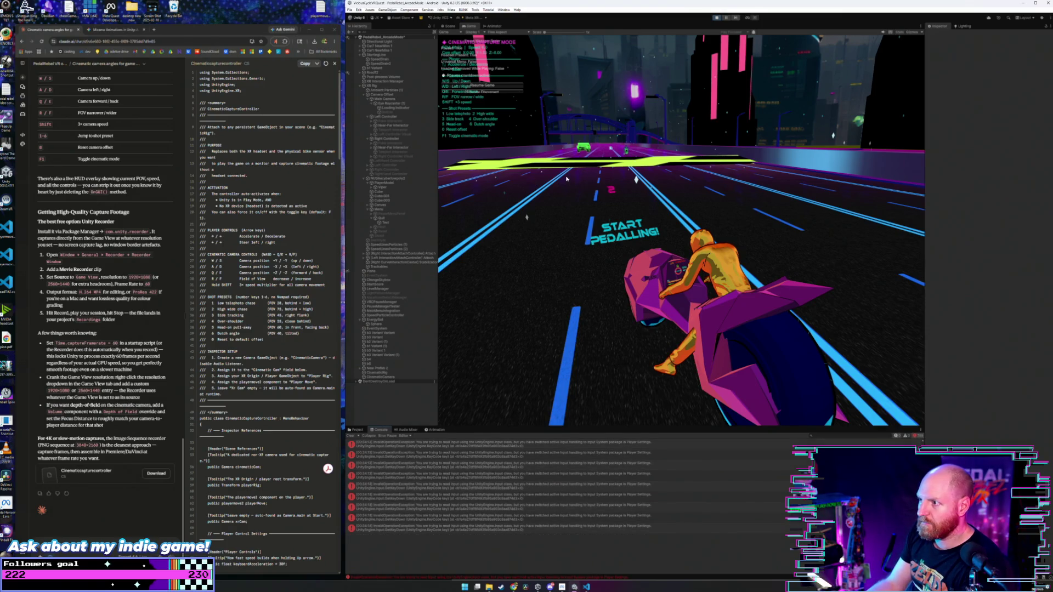
key(super+shift+s)
drag(565, 176, 892, 455)
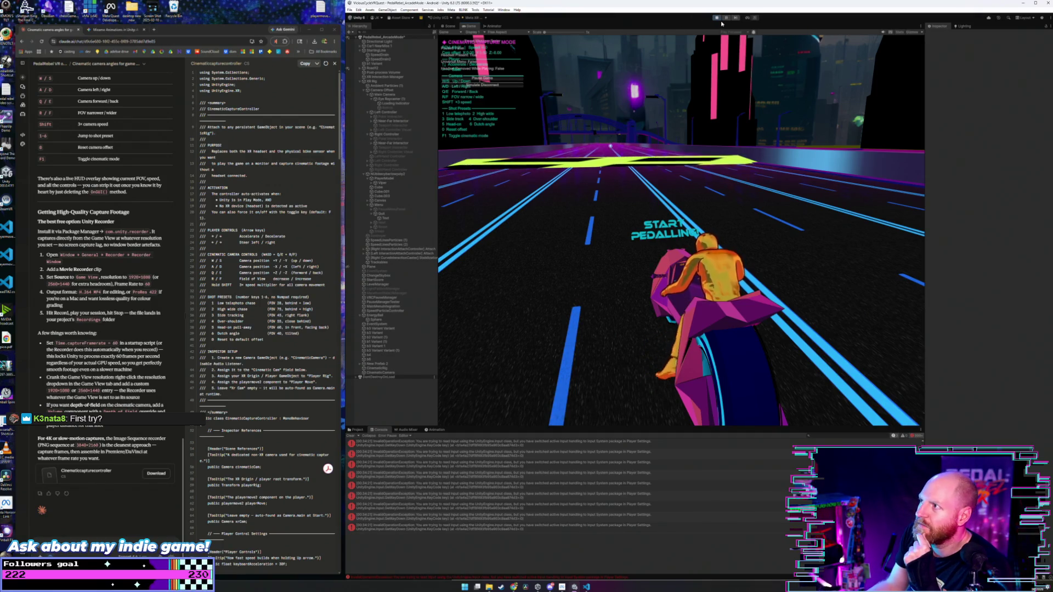
click(482, 78)
key(ctrl+1)
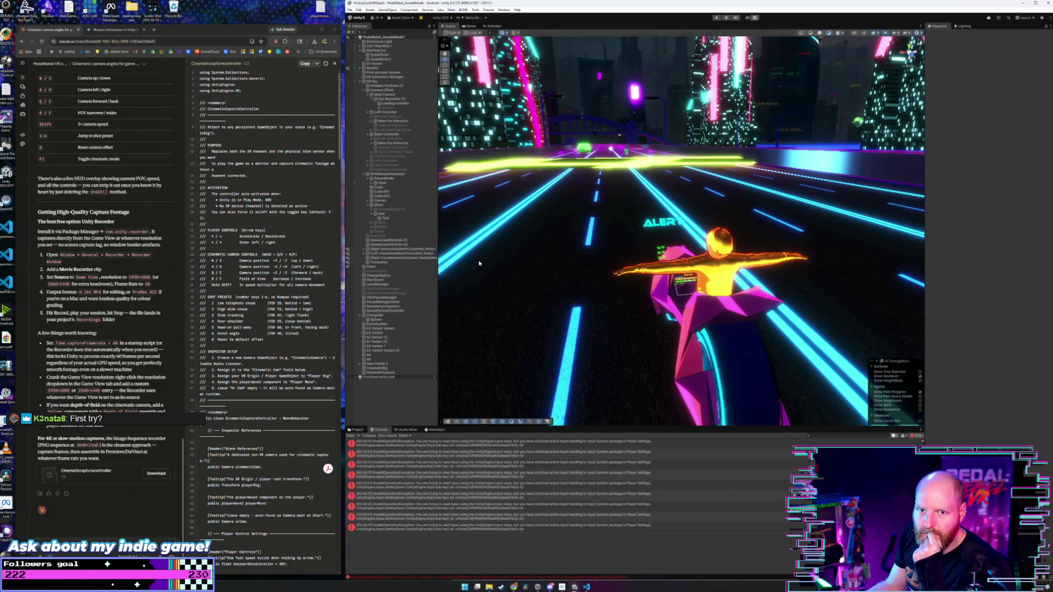
- Paste the InvalidOperationException stack trace into the Claude chat and send it
click(453, 455)
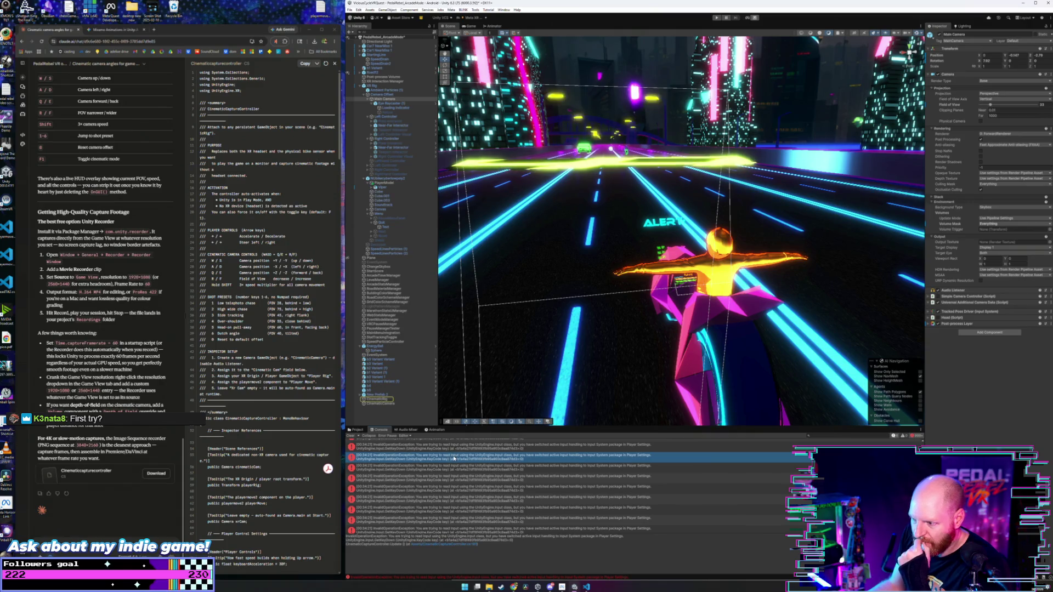
drag(520, 547, 338, 529)
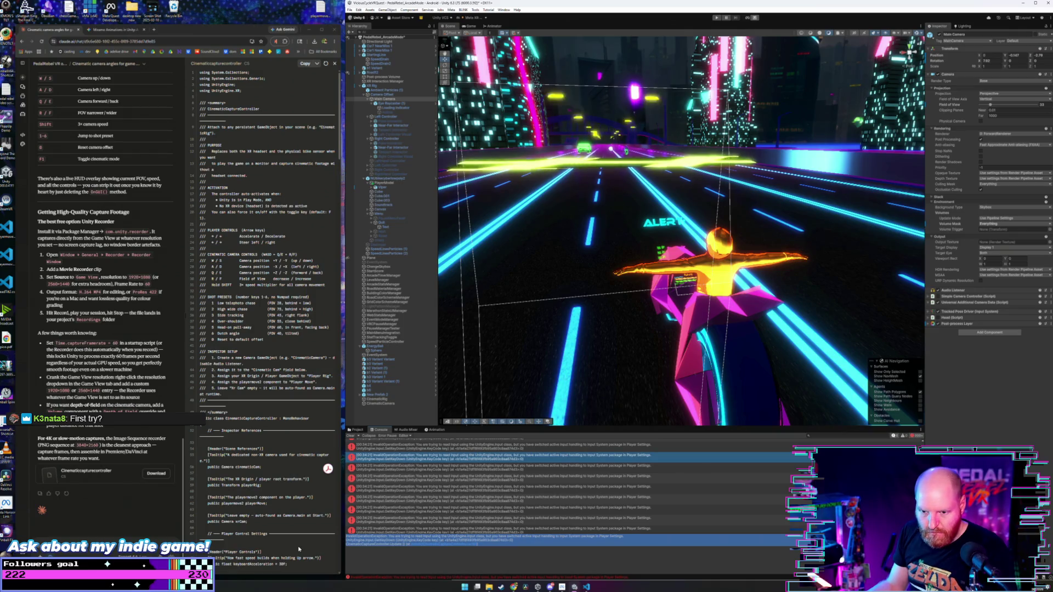
click(110, 496)
key(ctrl+v)
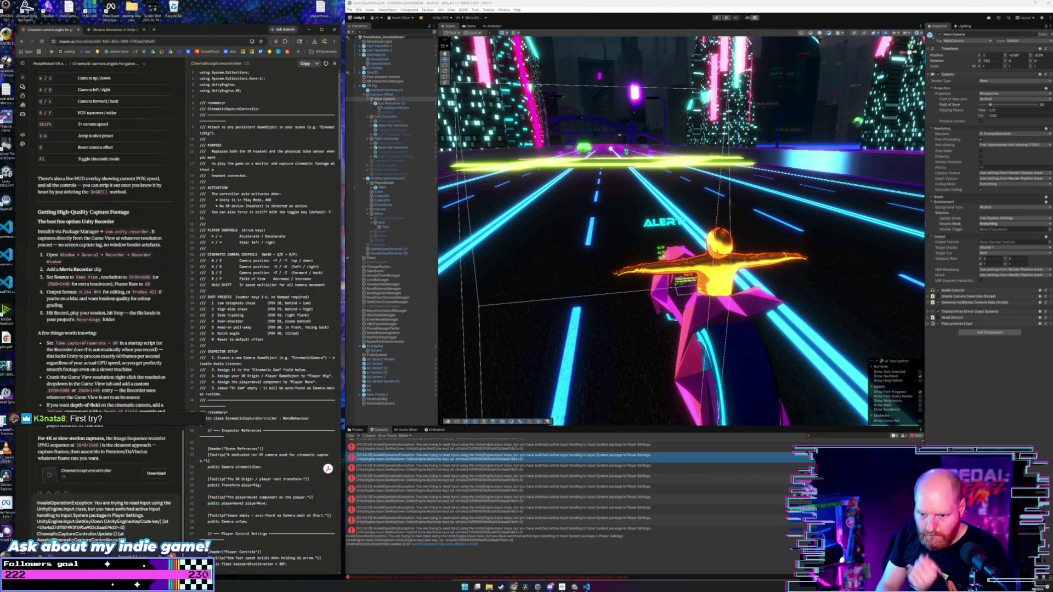
key(Return)
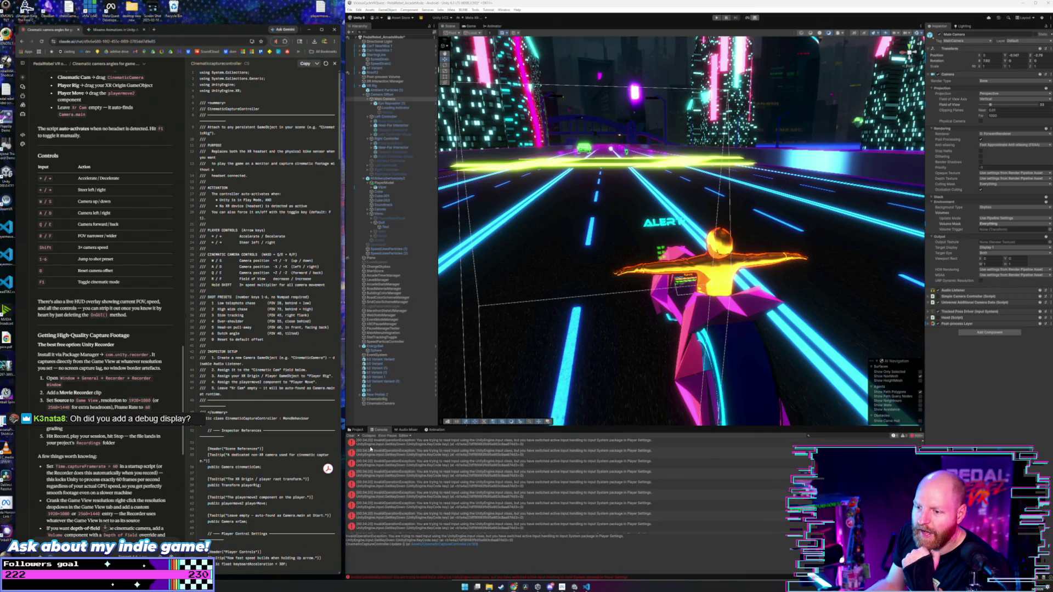
- Clear the Unity console log and select the CinematicCamera object
click(350, 435)
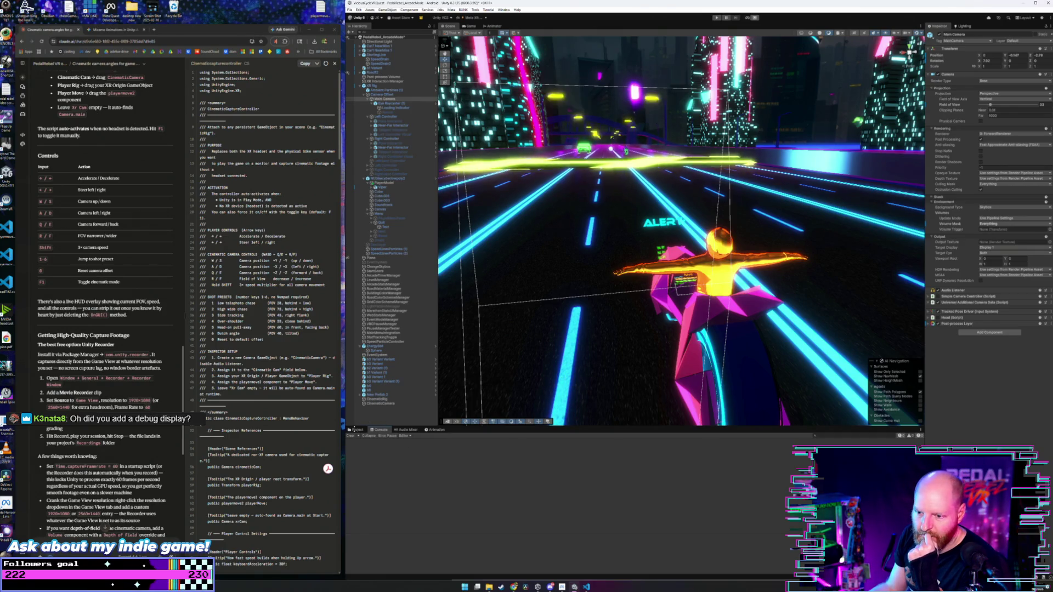
key(Return)
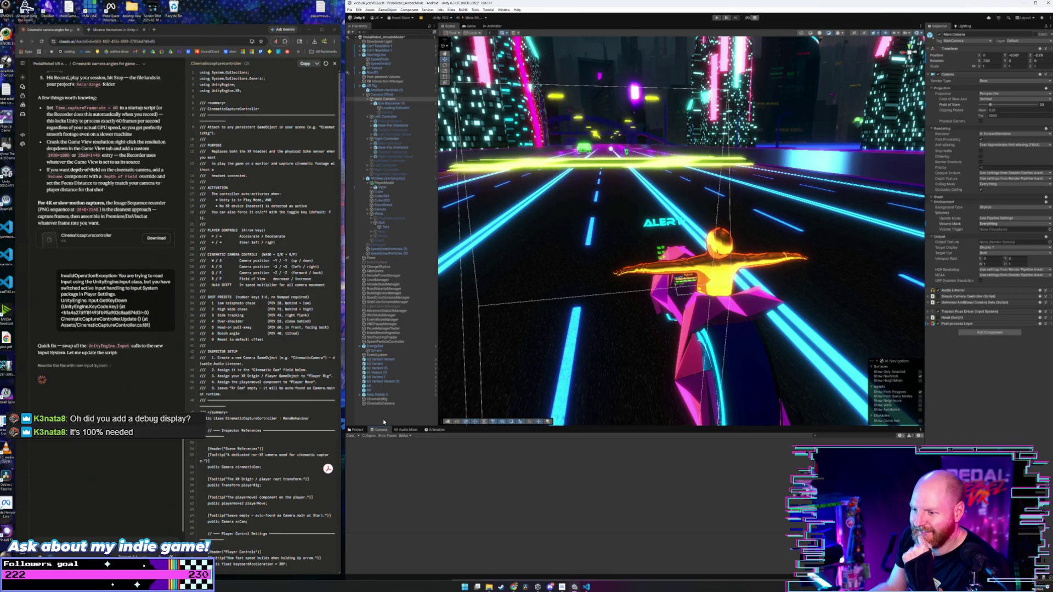
click(383, 404)
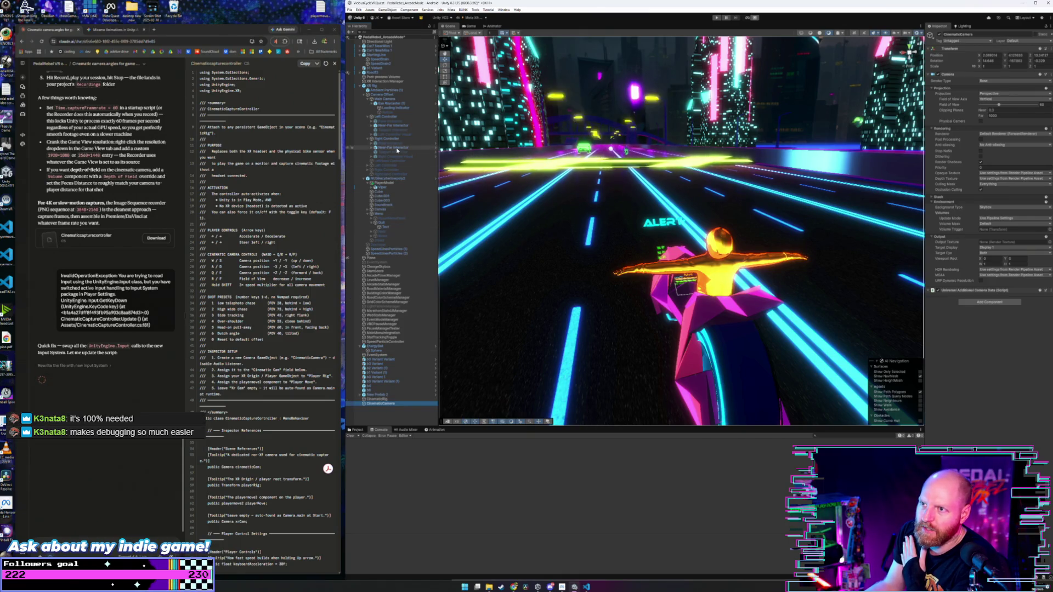
- Paste the Main Camera's Post-process Layer onto CinematicCamera as a new component and compare both
click(388, 99)
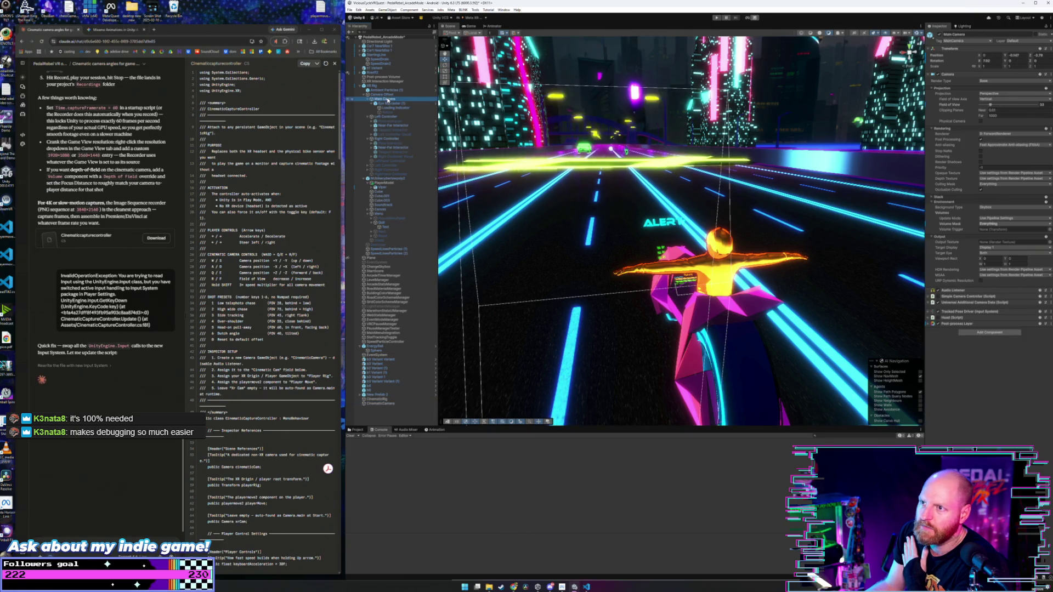
click(979, 324)
right_click(979, 323)
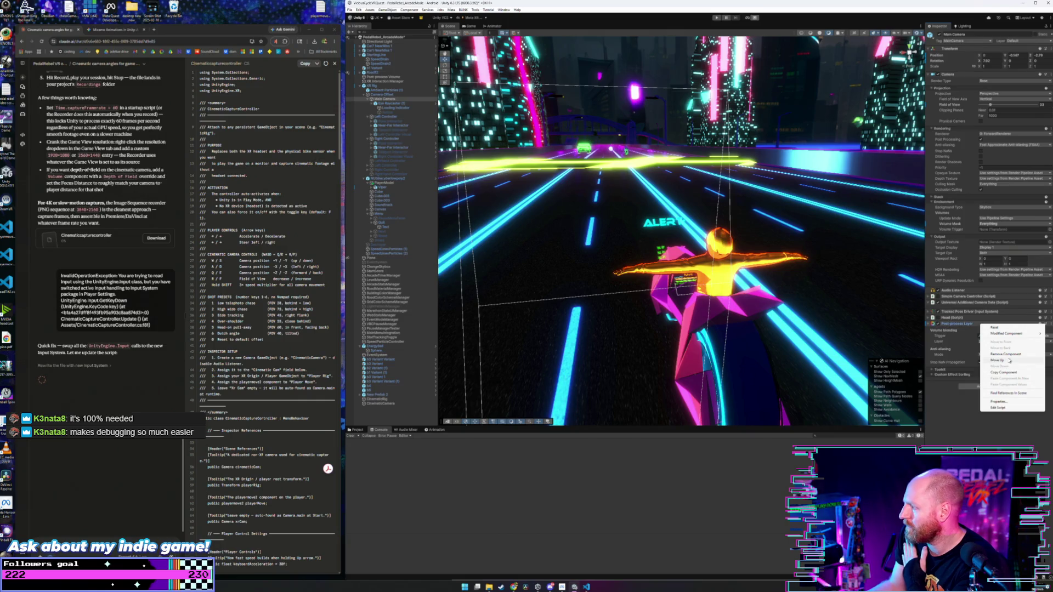
click(1017, 372)
click(385, 404)
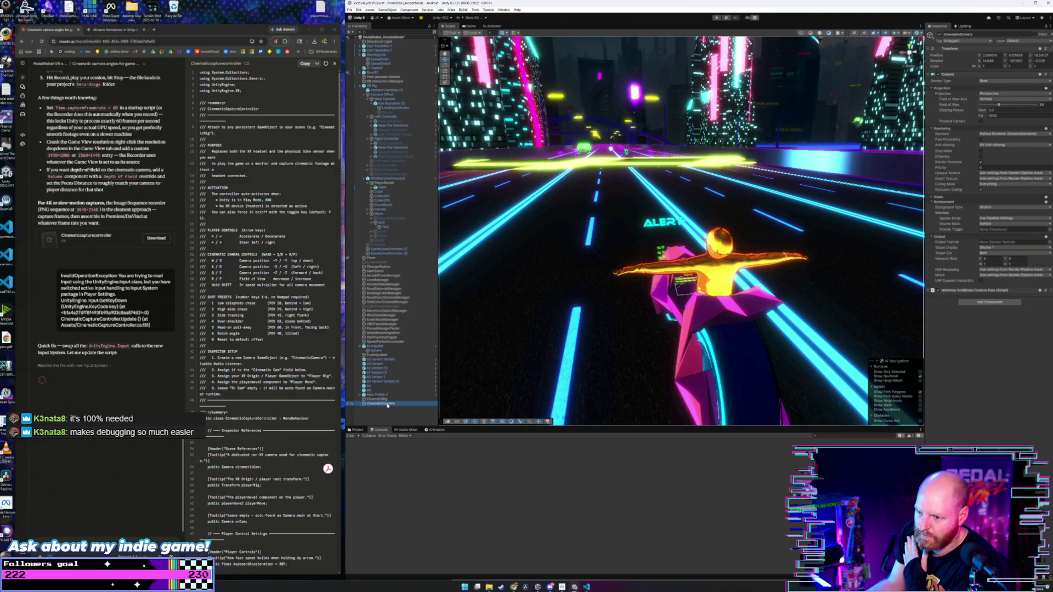
right_click(975, 291)
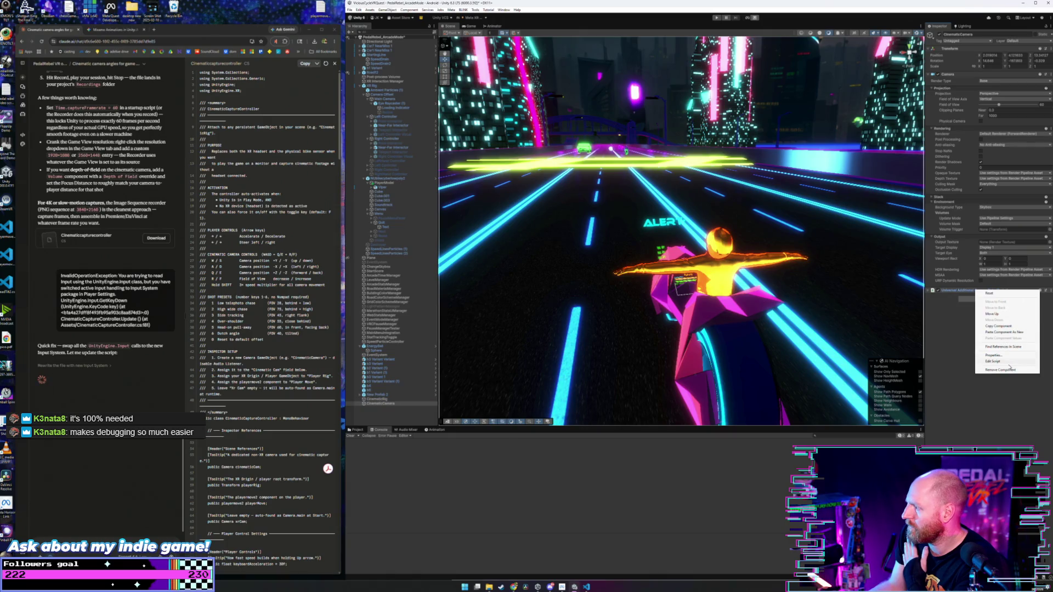
click(1012, 333)
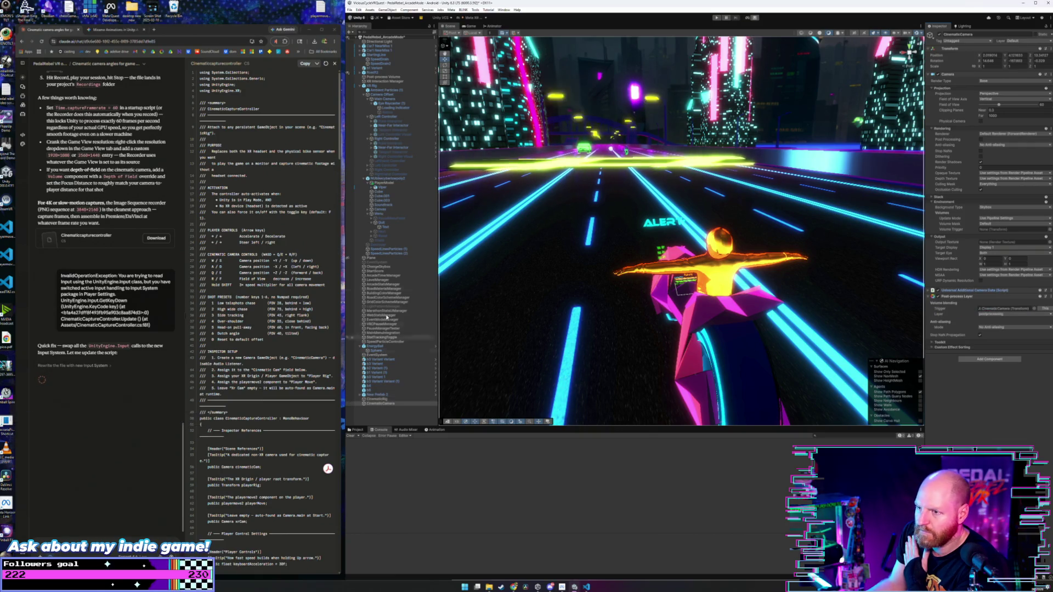
click(386, 99)
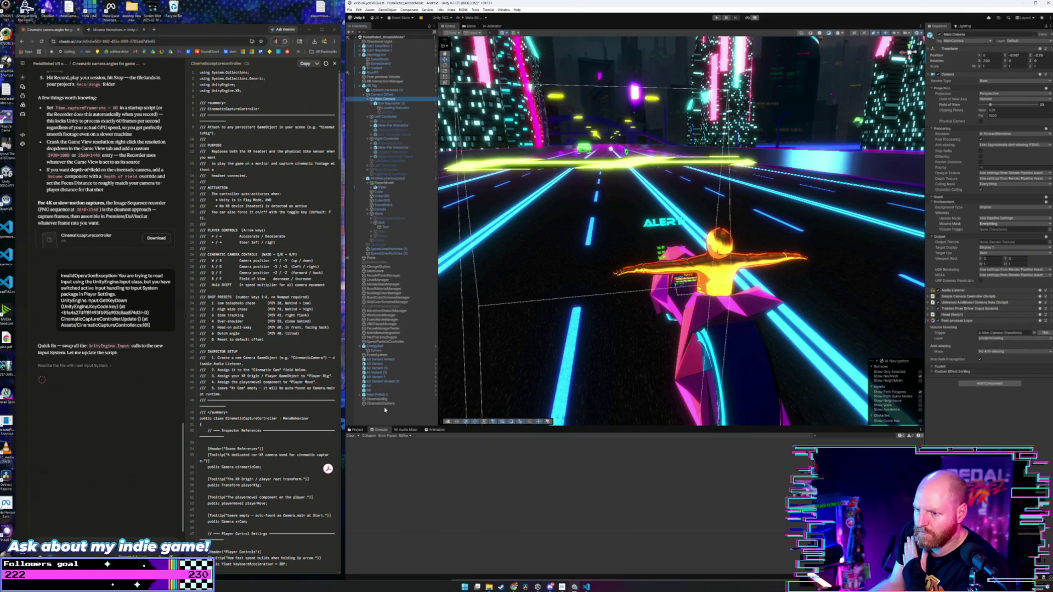
click(384, 404)
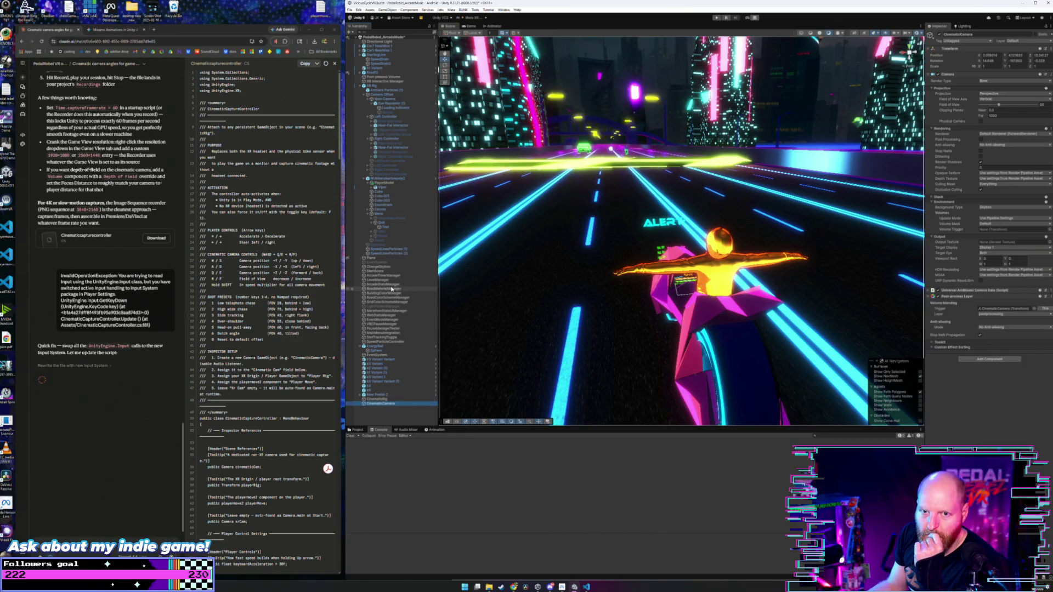
- Enter play mode with the toolbar Play button and scroll down
click(716, 18)
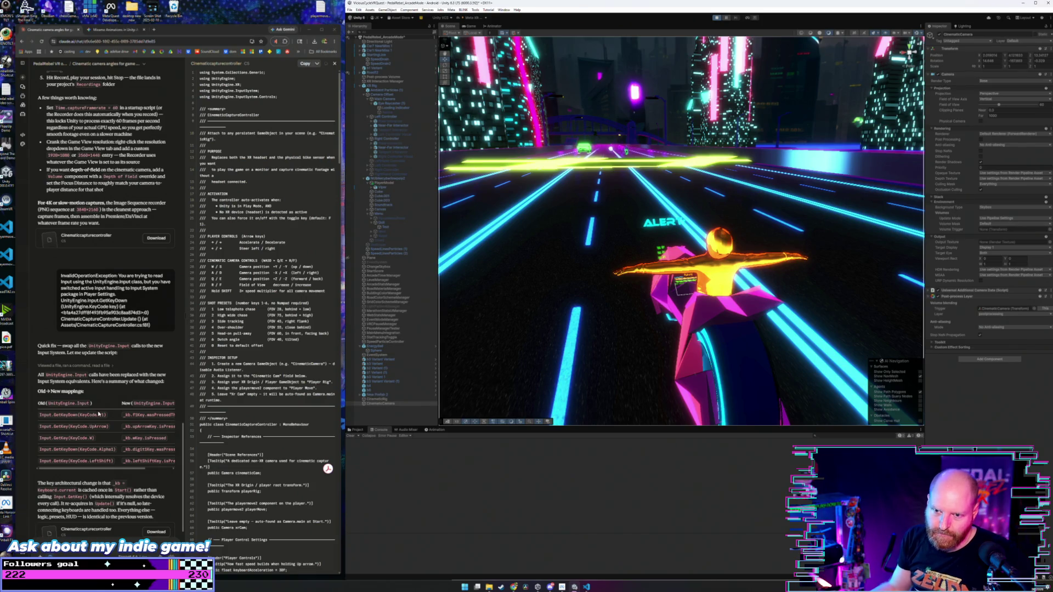
scroll(99, 412, down, 3)
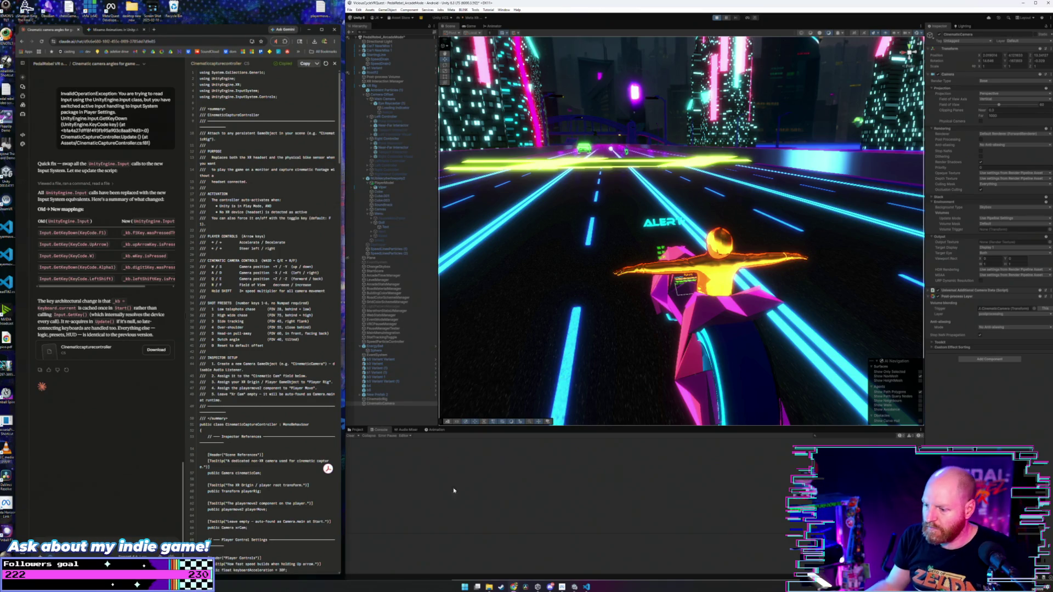
- Overwrite CinematicCaptureController.cs in VS Code with the pasted Input System version, then return to Unity
click(586, 586)
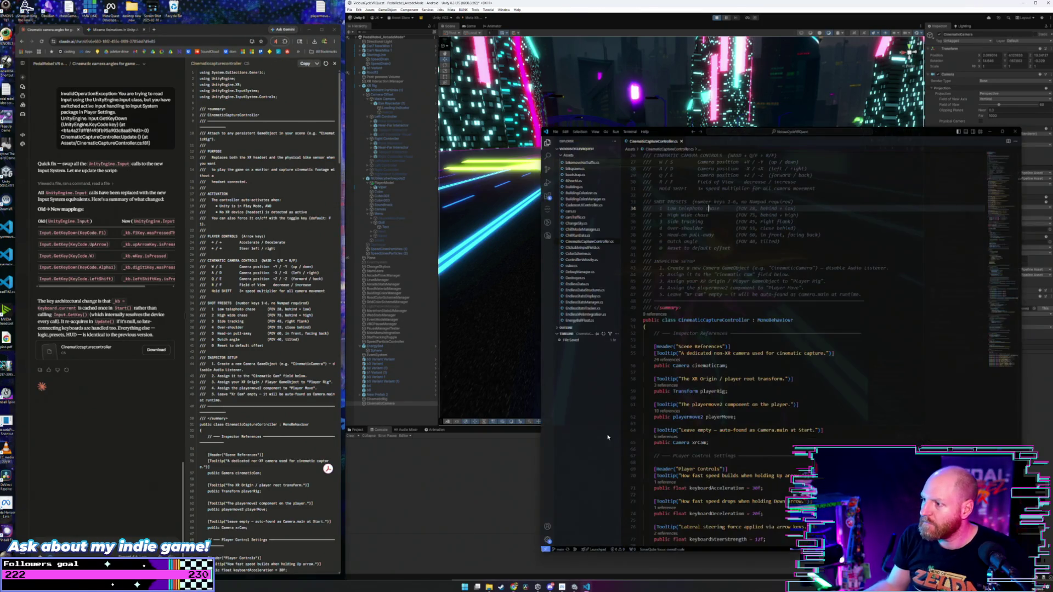
click(817, 299)
key(ctrl+a)
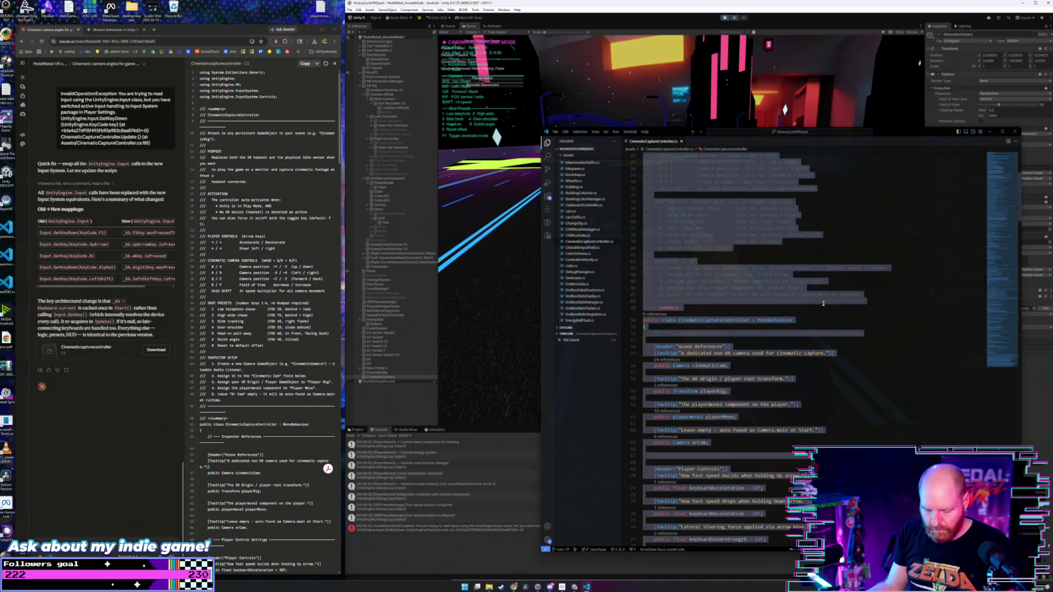
key(ctrl+v)
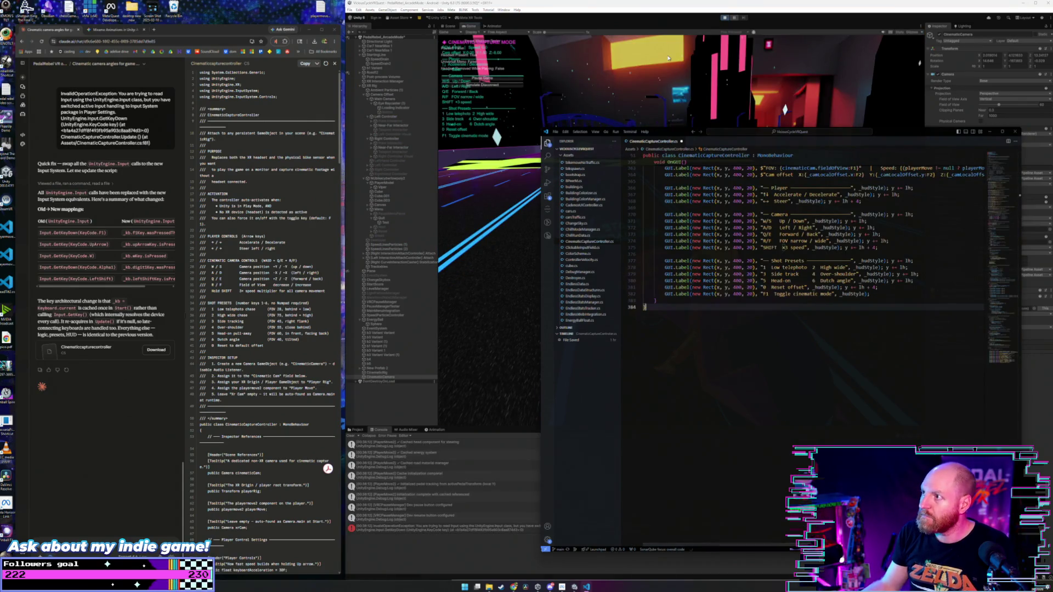
click(669, 61)
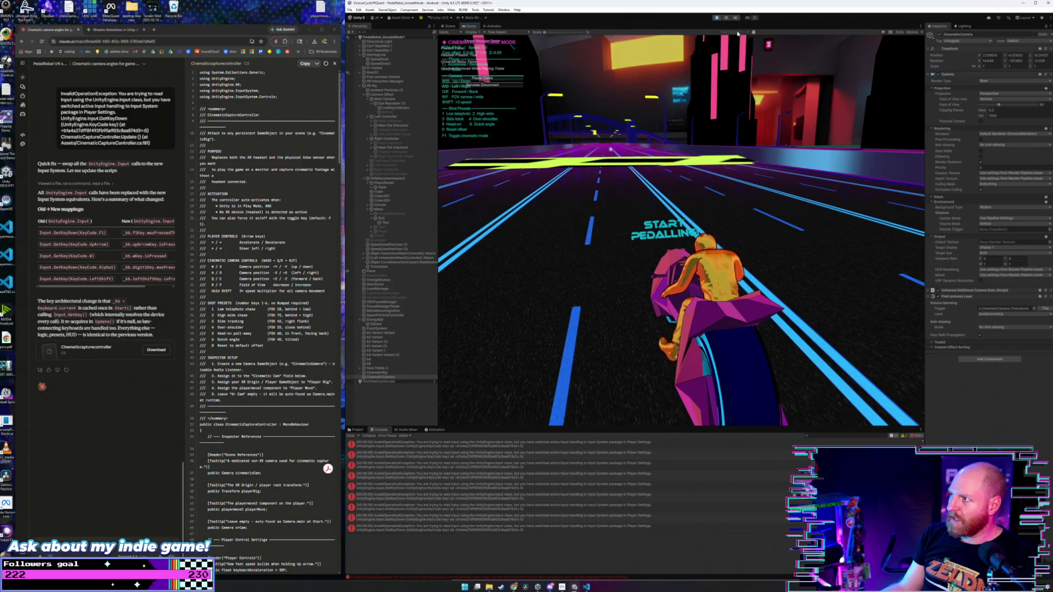
- Stop the game, let the updated controller script reimport, clear the console, and press Play again
click(687, 186)
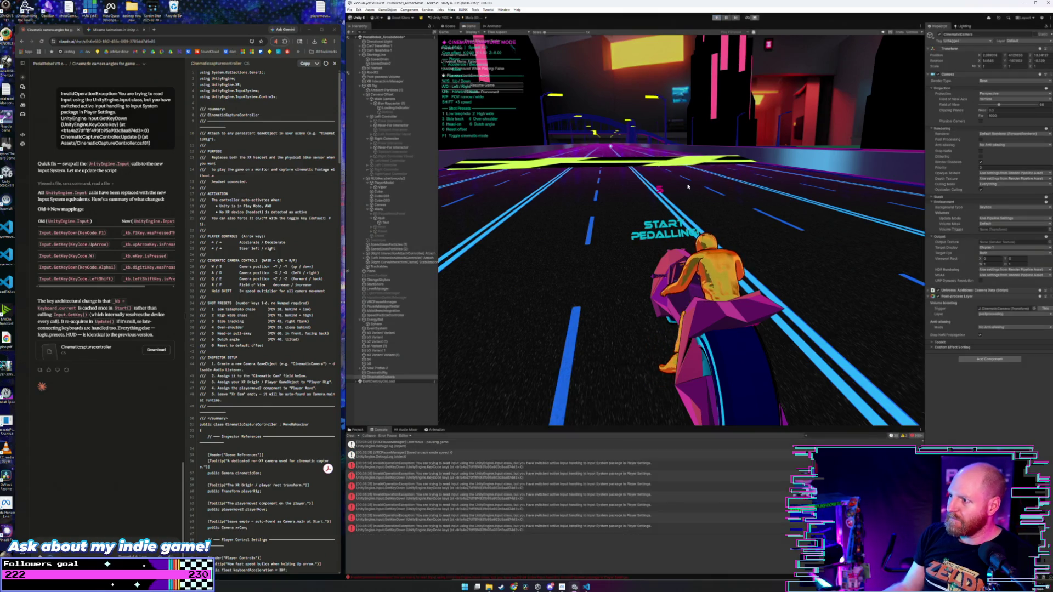
double_click(568, 470)
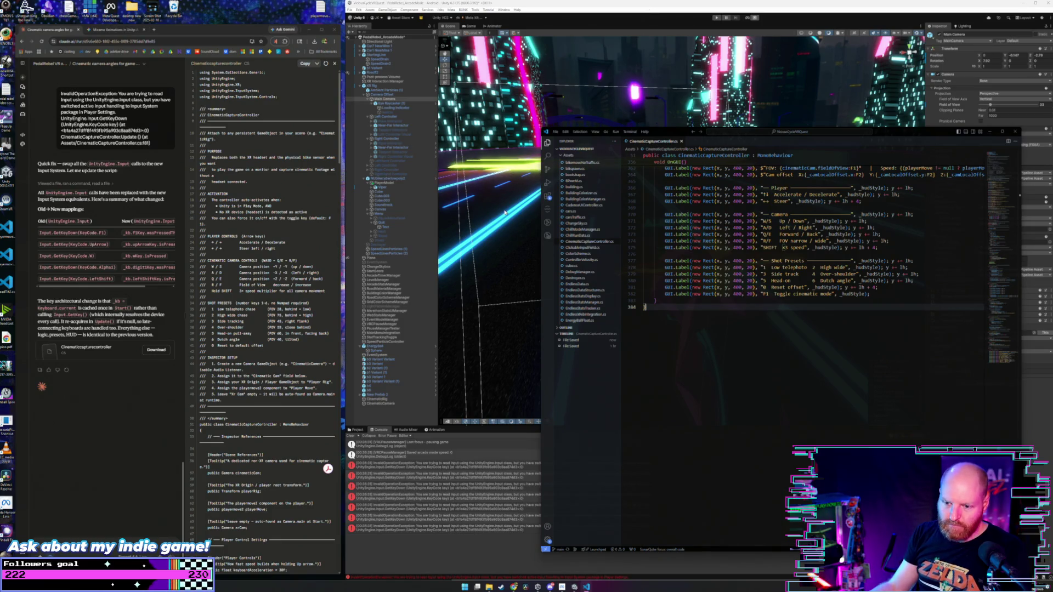
scroll(339, 139, down, 4)
drag(339, 139, 347, 539)
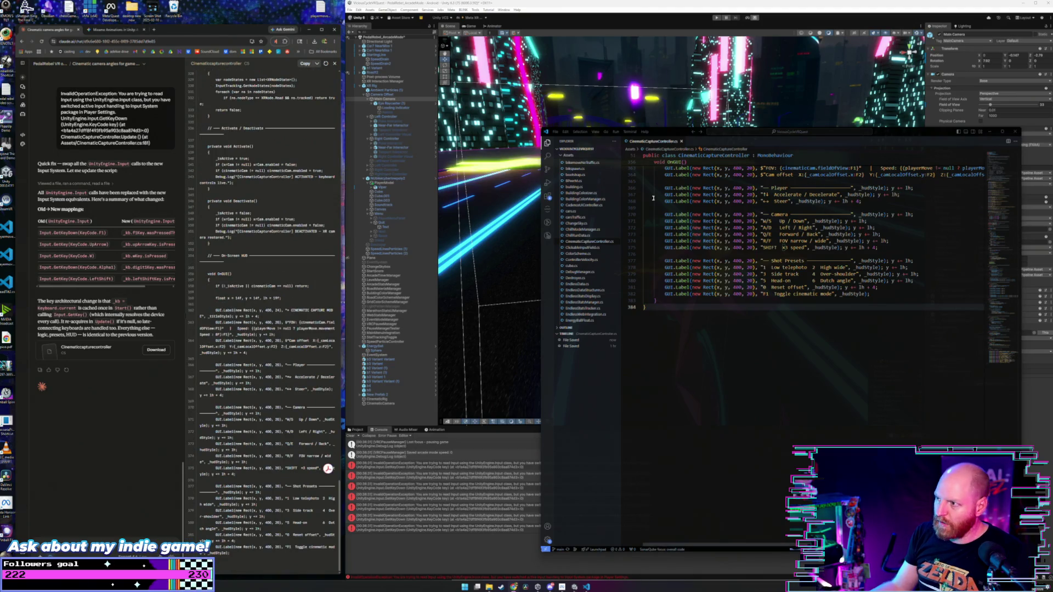
click(655, 6)
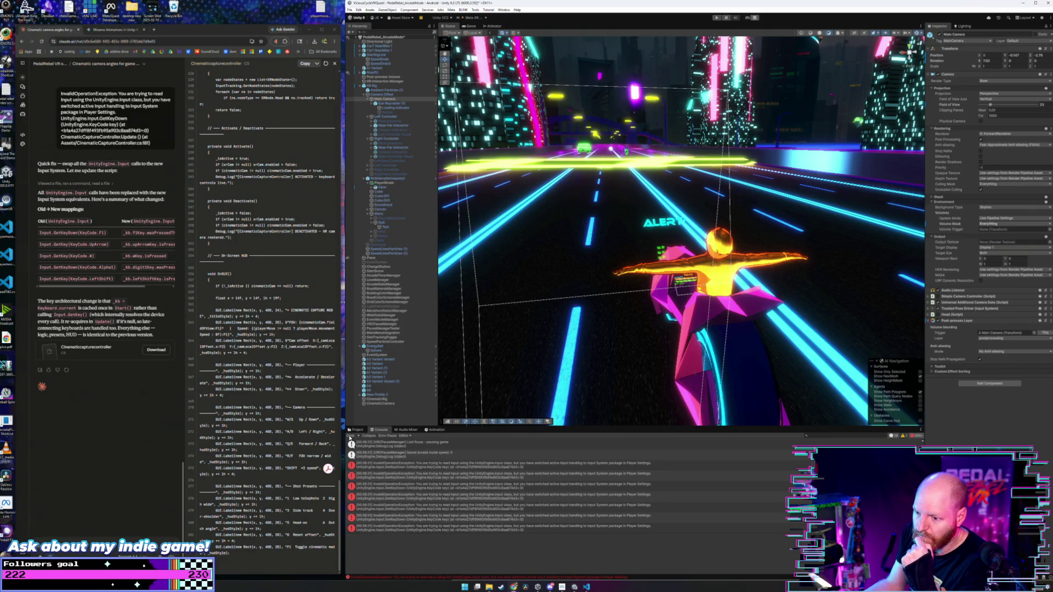
click(349, 436)
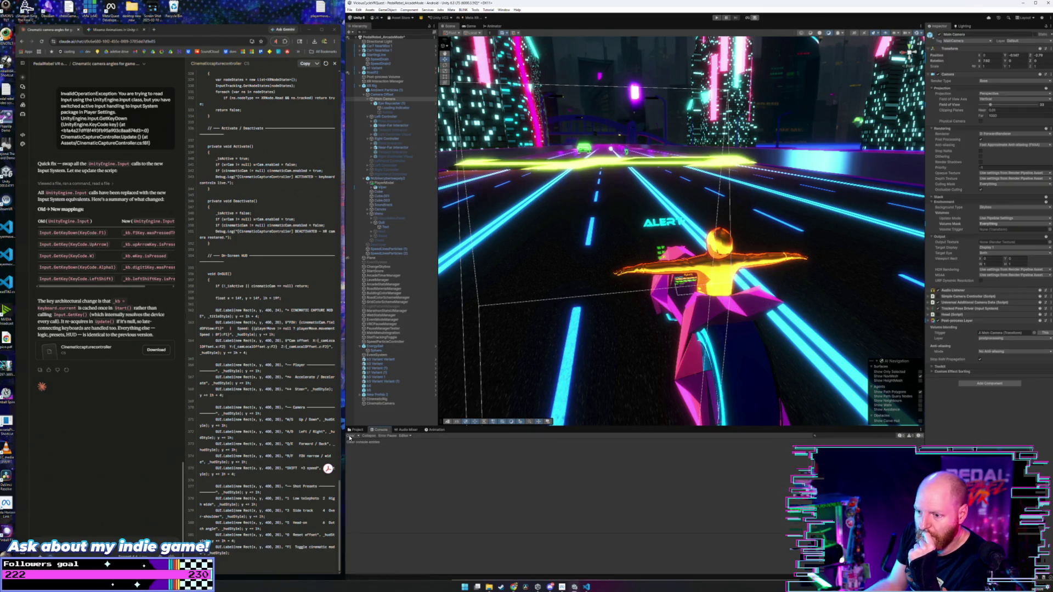
click(716, 18)
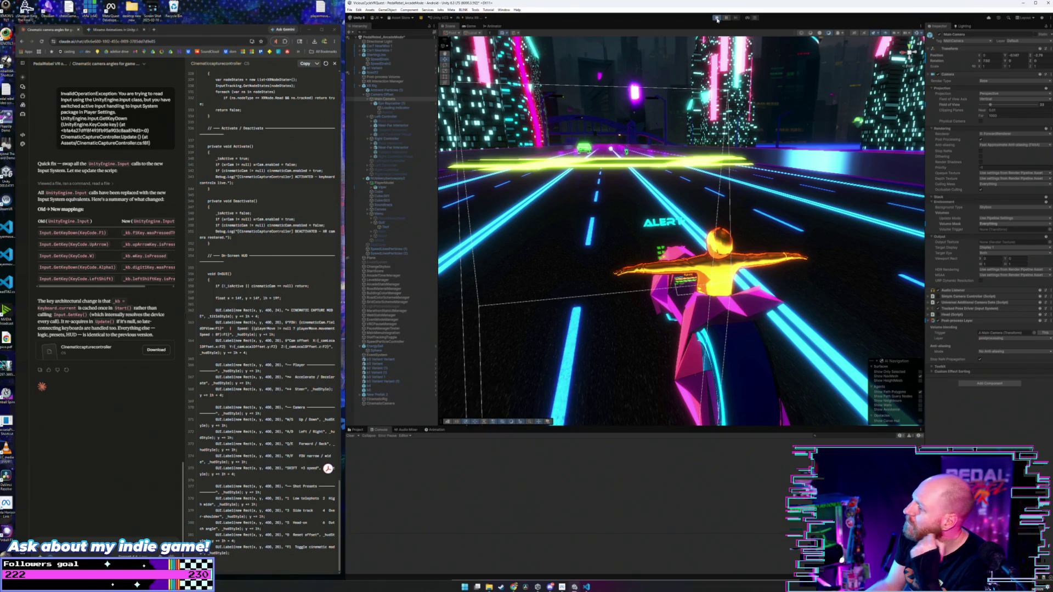
- Cycle camera shots with keys 1, 2, 3, Q, 3, 4, 6, then show the F1 capture overlay
click(716, 18)
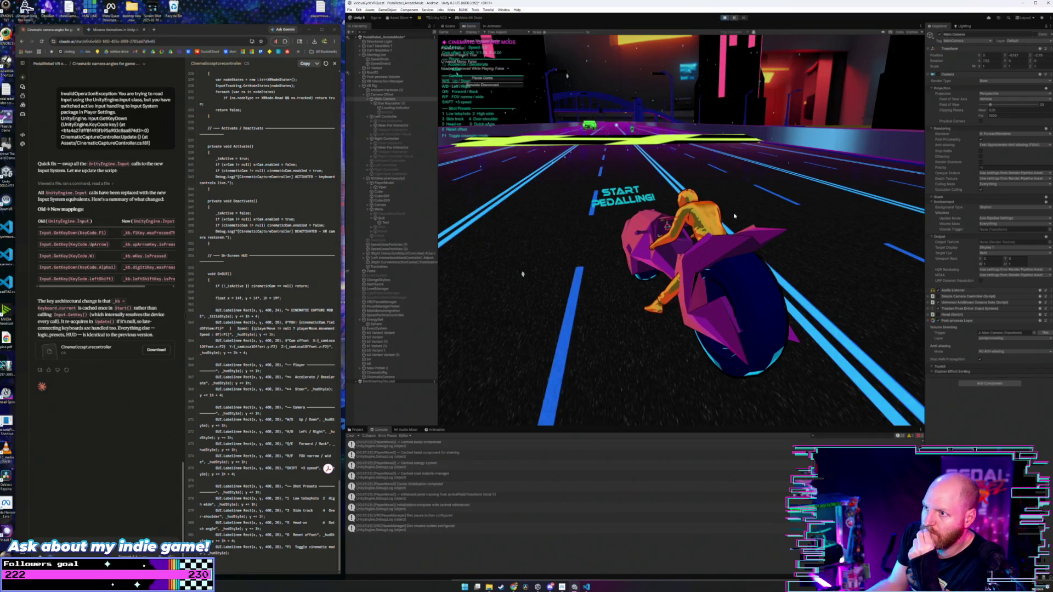
key(1)
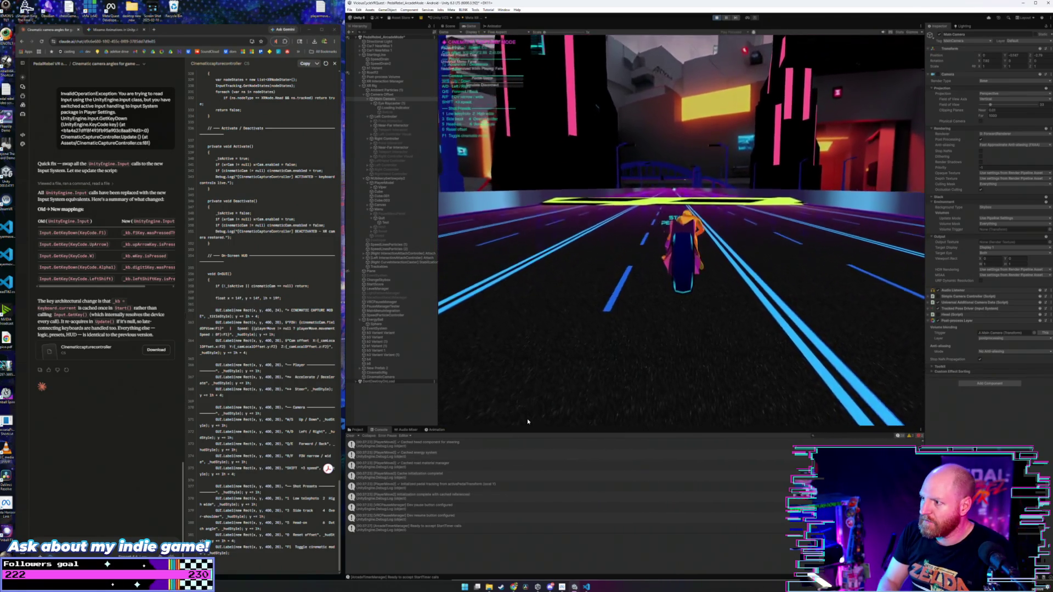
key(2)
key(3)
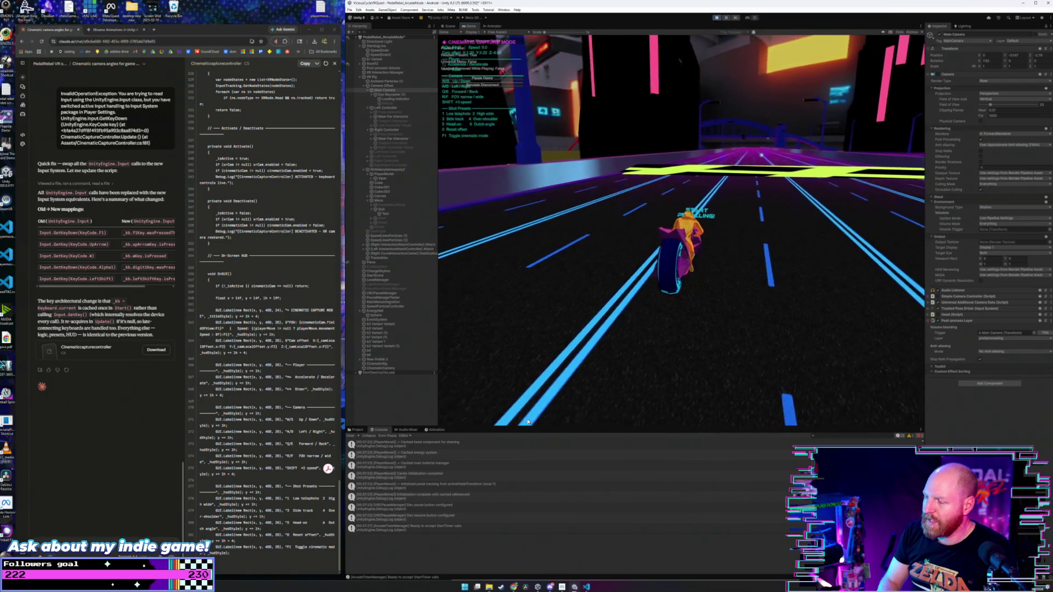
key(q)
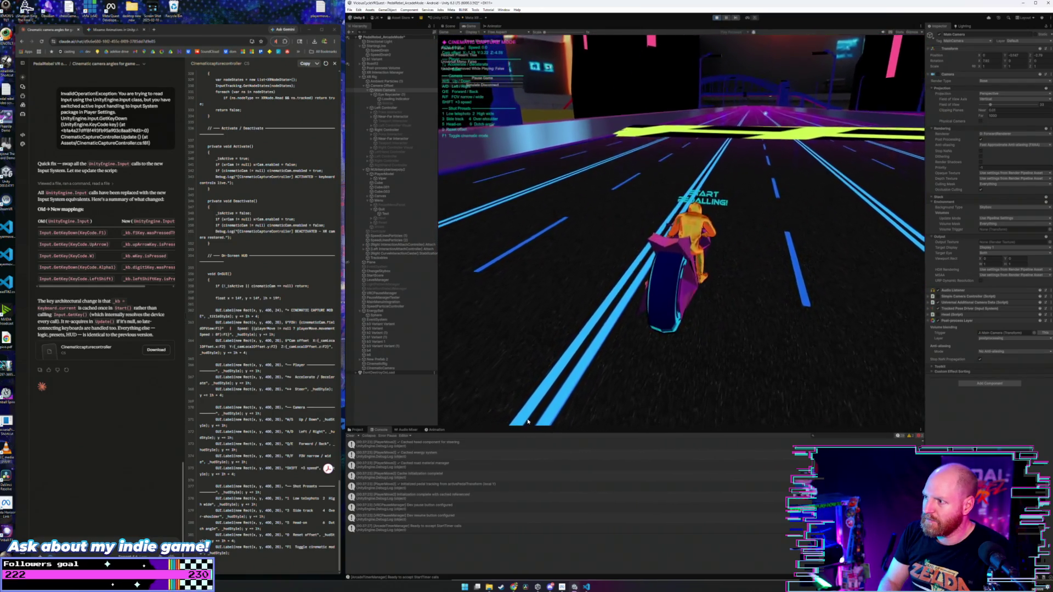
key(3)
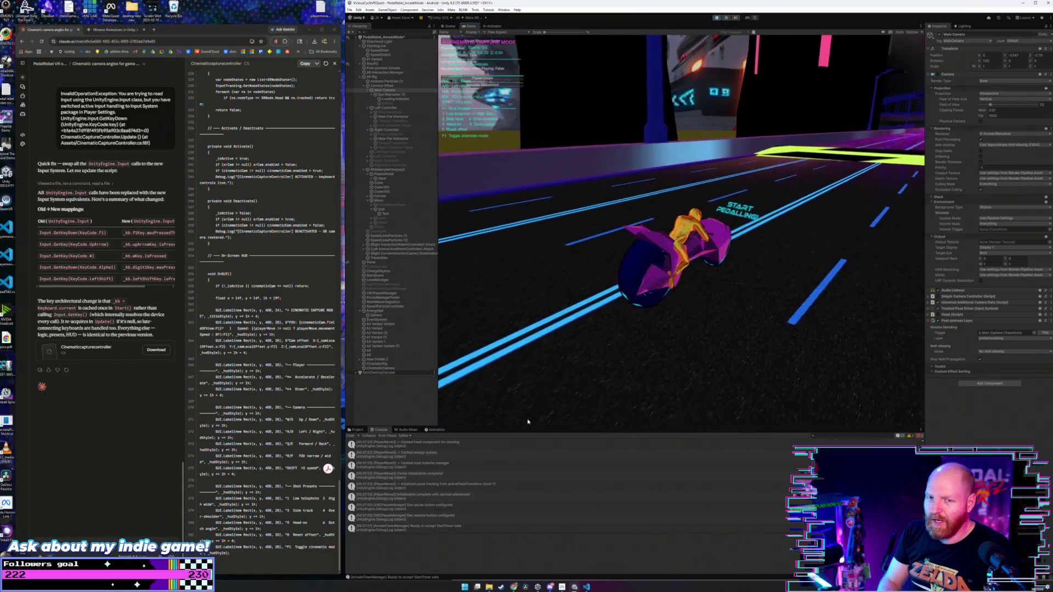
key(4)
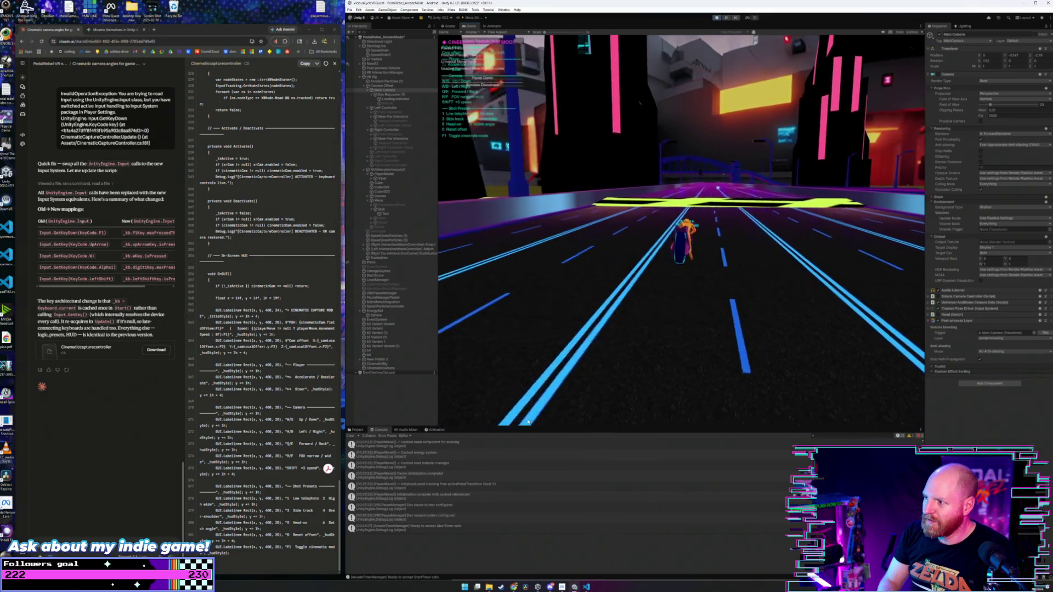
key(6)
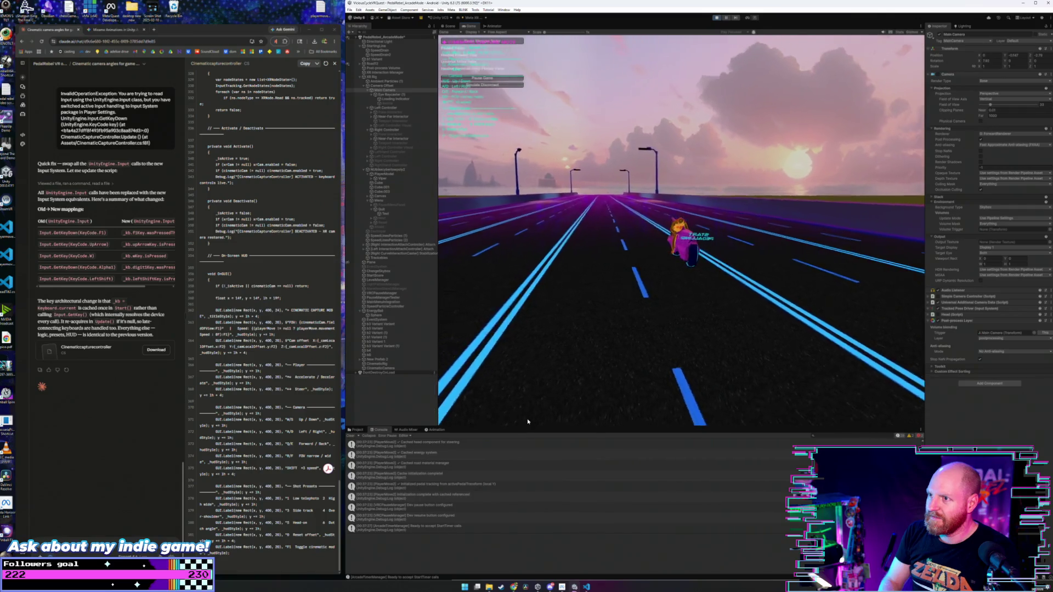
key(F1)
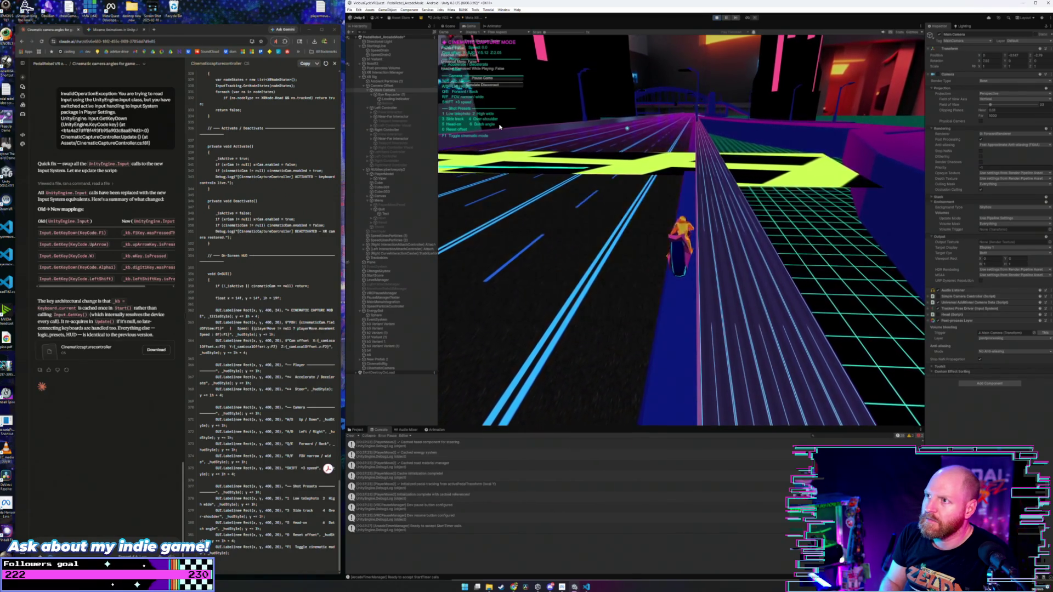
- Lower the camera, inspect Camera Offset, XR Rig and XR Interaction Manager, then refocus the game
key(s)
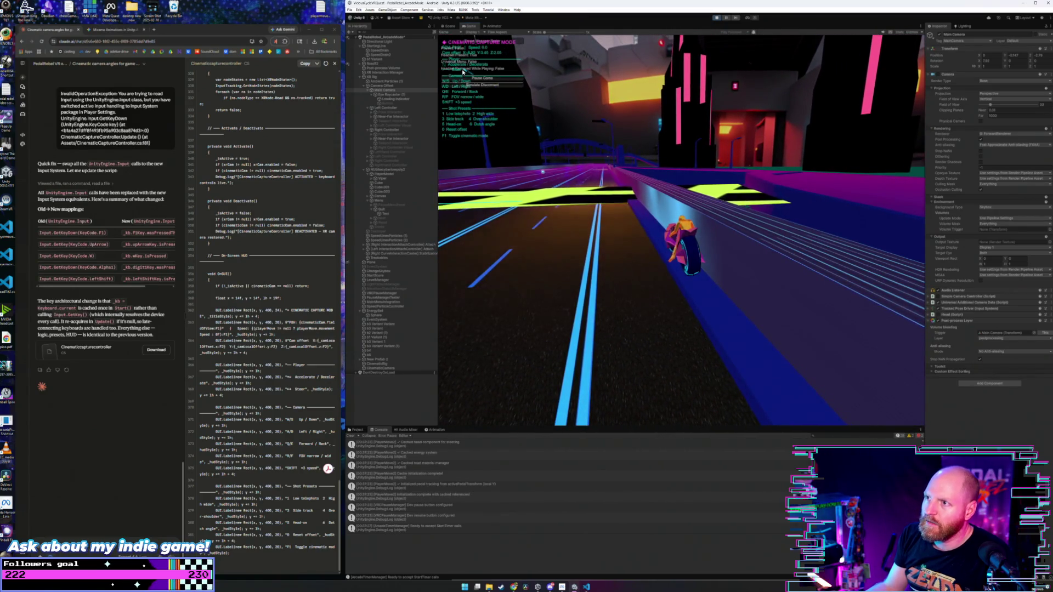
click(396, 87)
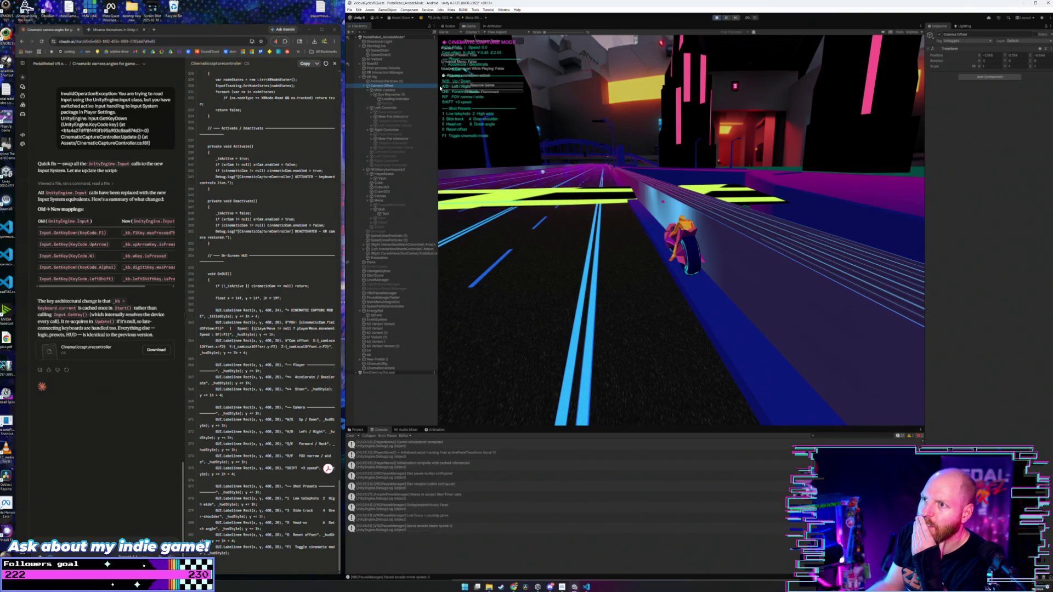
click(372, 77)
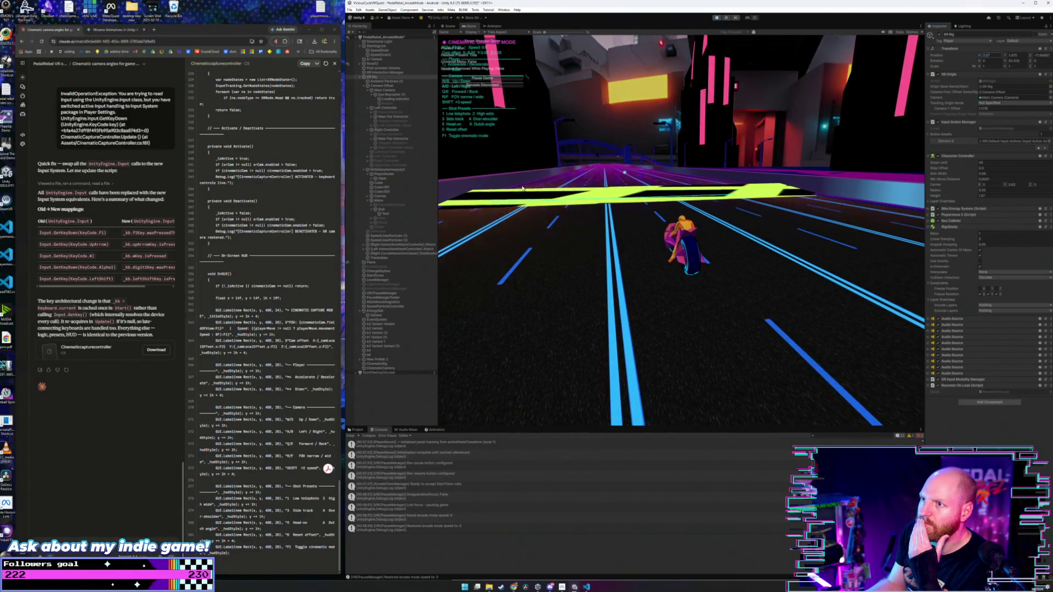
click(397, 72)
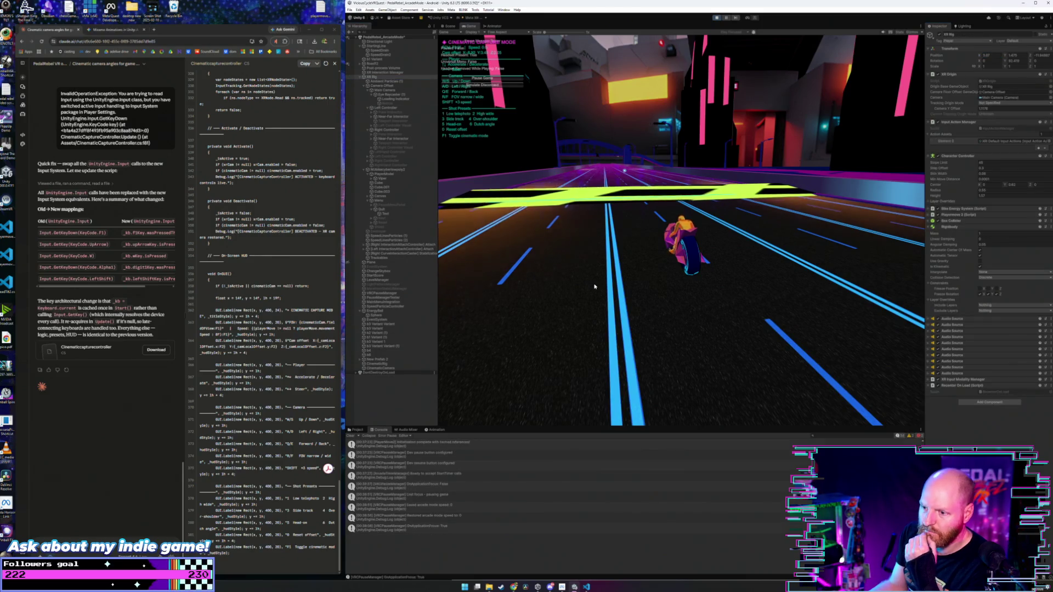
click(595, 286)
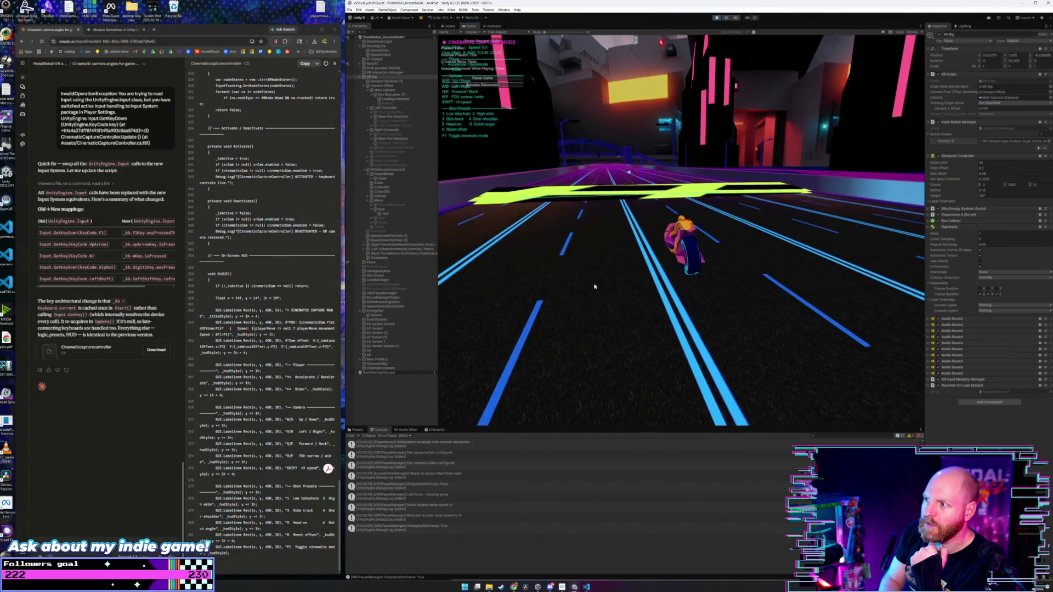
- Raise the cinematic camera two notches for a higher view down on the bike
key(w)
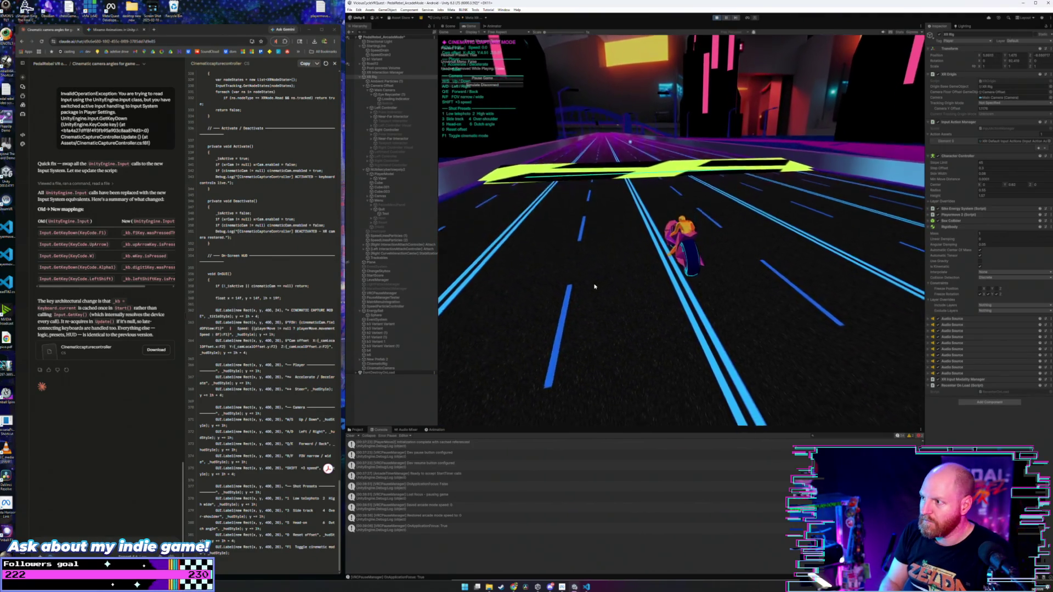
key(w)
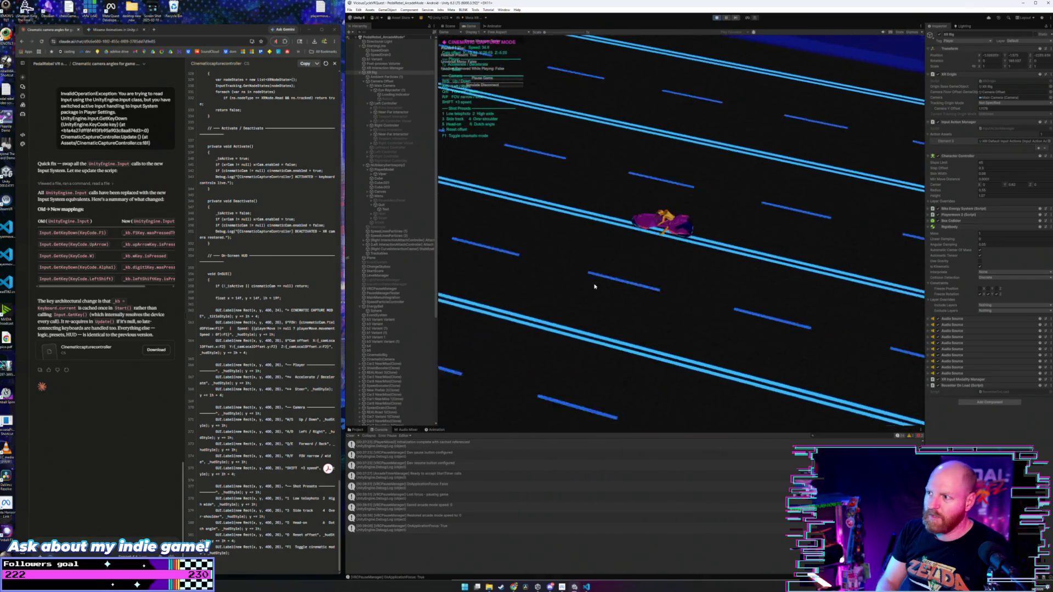
- Cut the cinematic camera to a side view with hotkey 3, then apply shot preset 1
key(3)
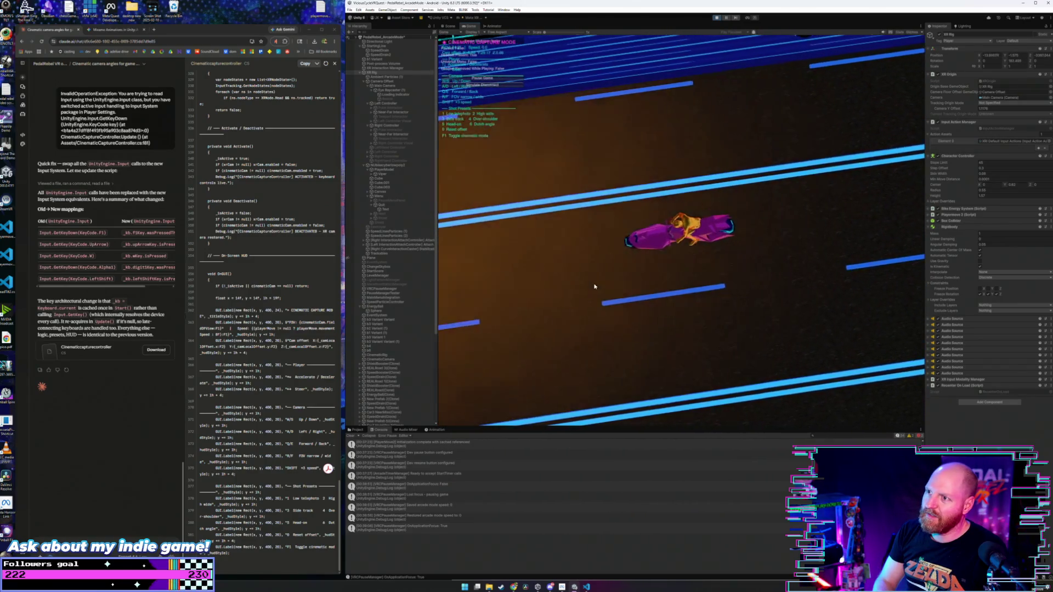
key(1)
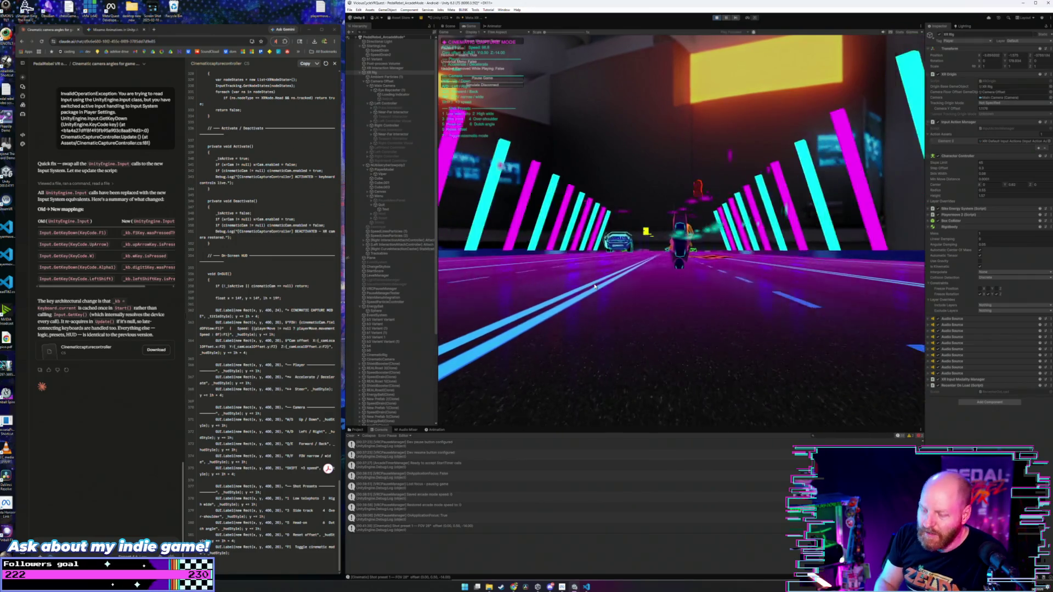
- Step through shot presets 2, 3, 4 and 5: wide, side-tracking, over-shoulder and close rear views
key(2)
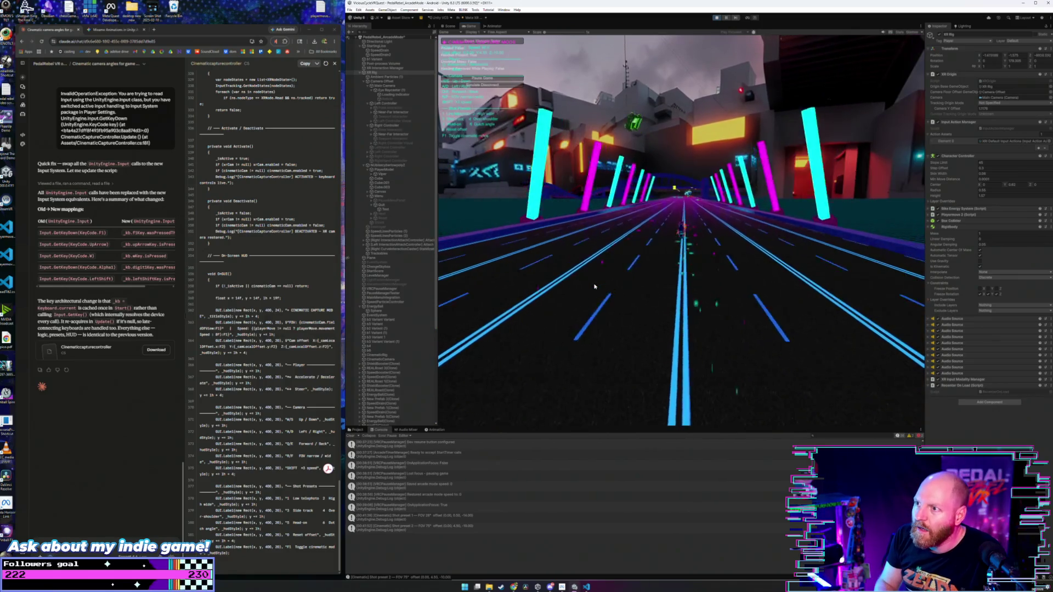
key(3)
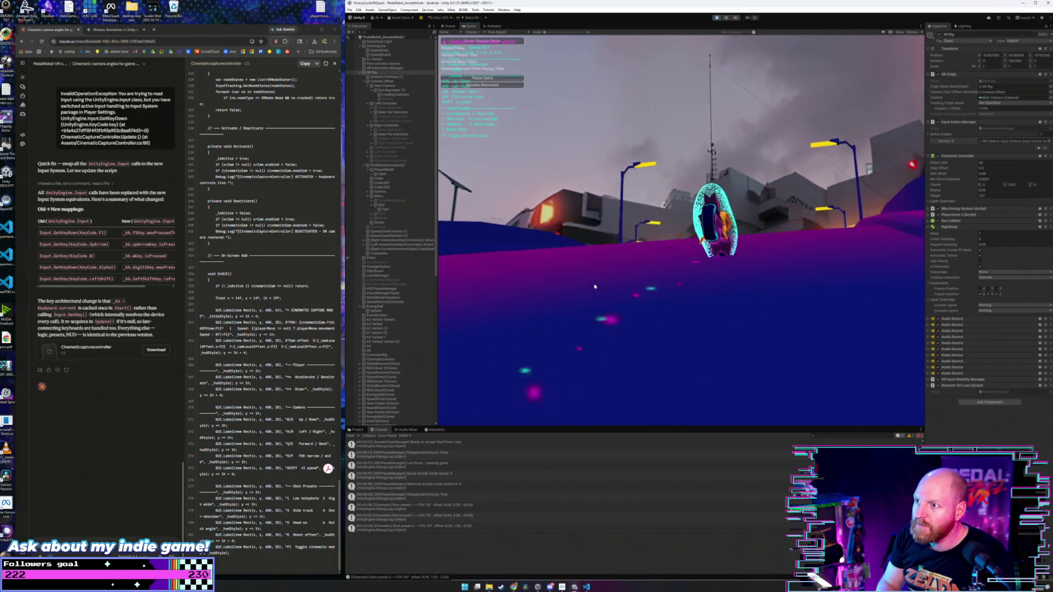
key(4)
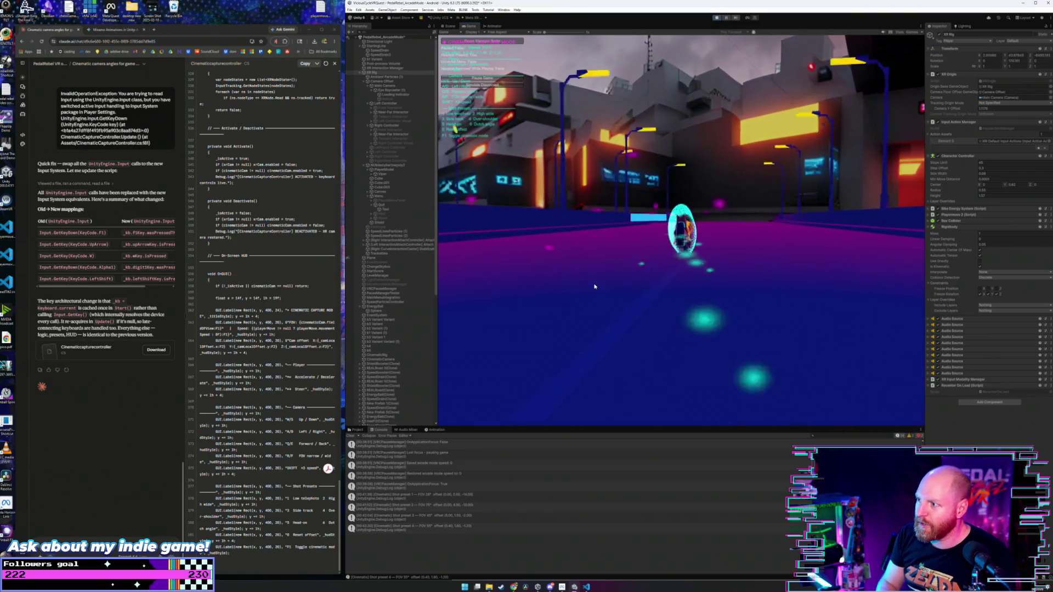
key(4)
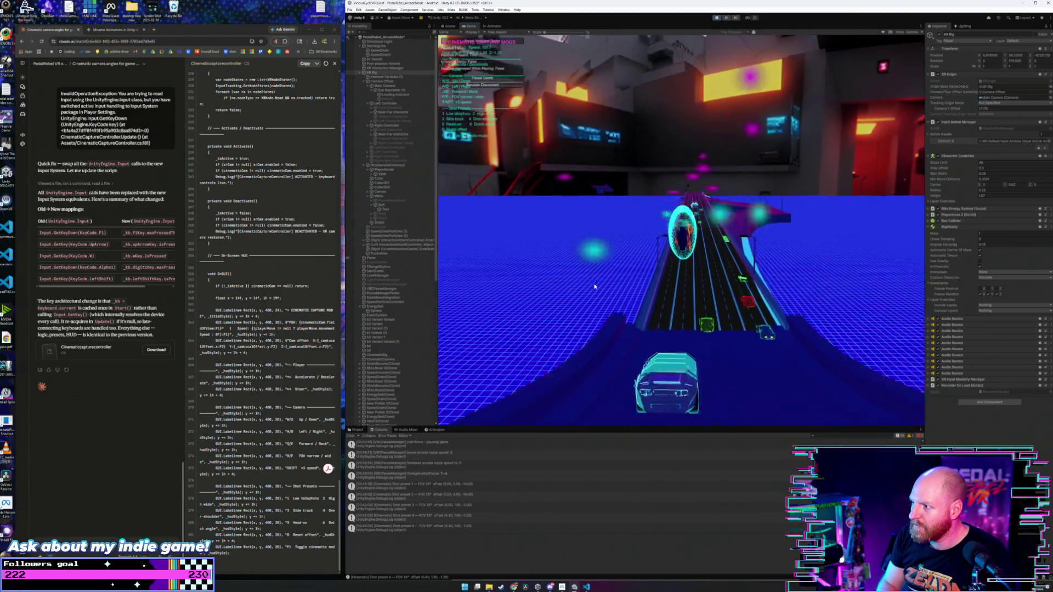
key(4)
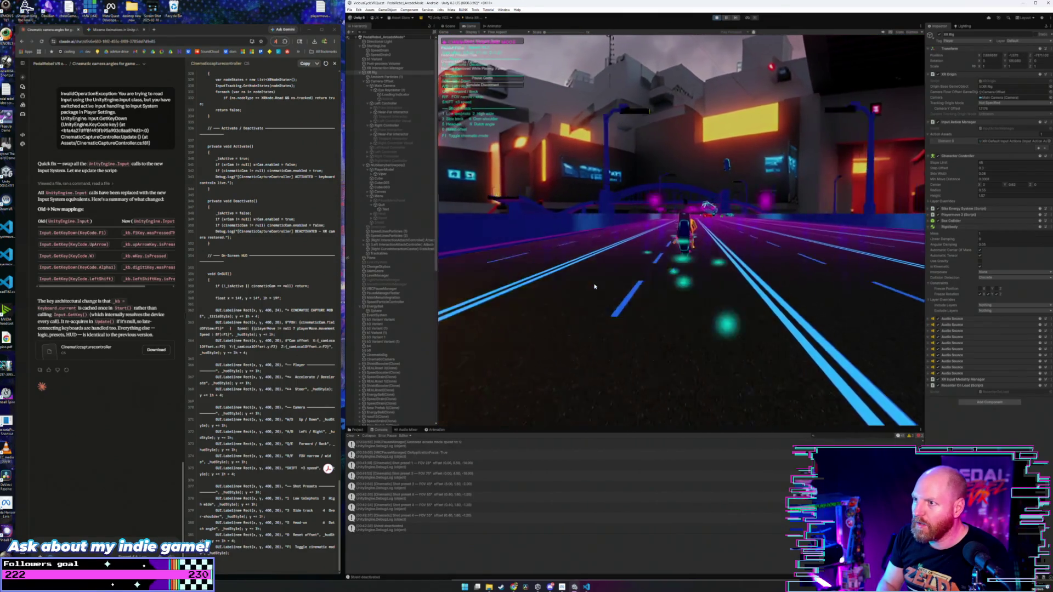
key(5)
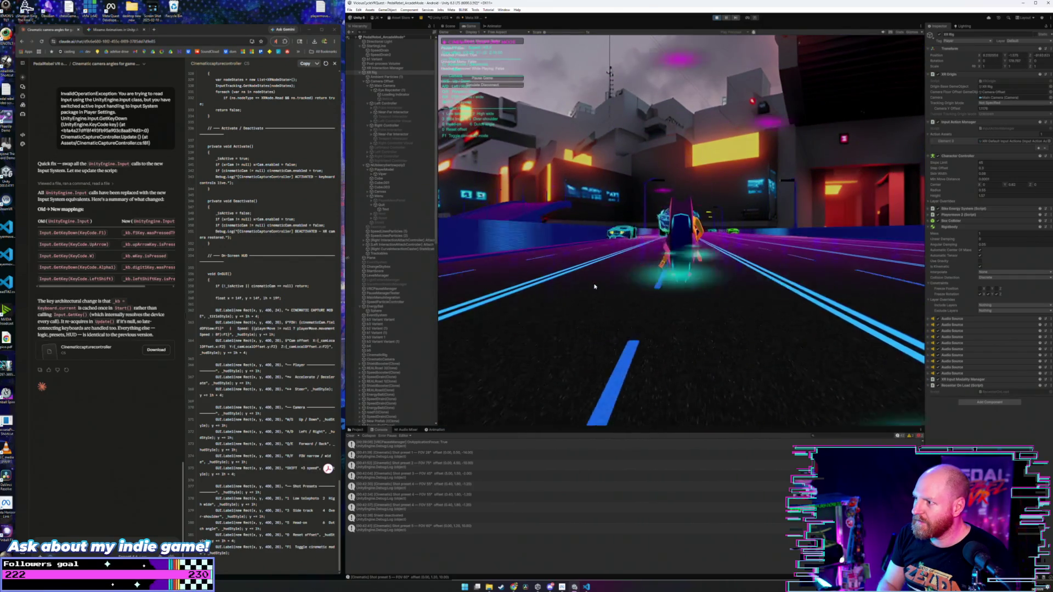
key(5)
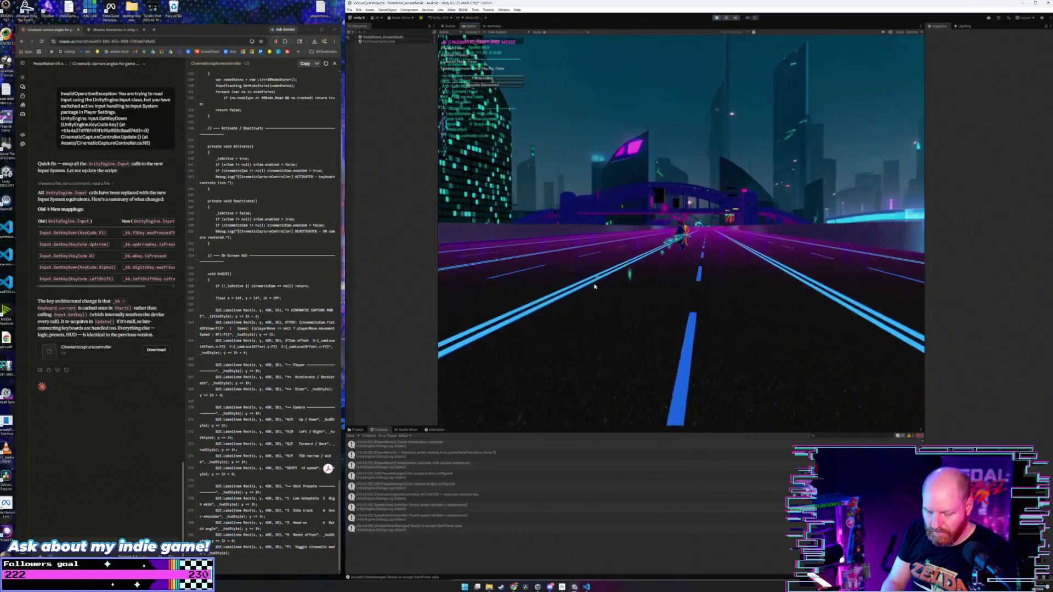
- Re-frame shot preset 5 several times, switch to preset 4, then leave the game paused
key(5)
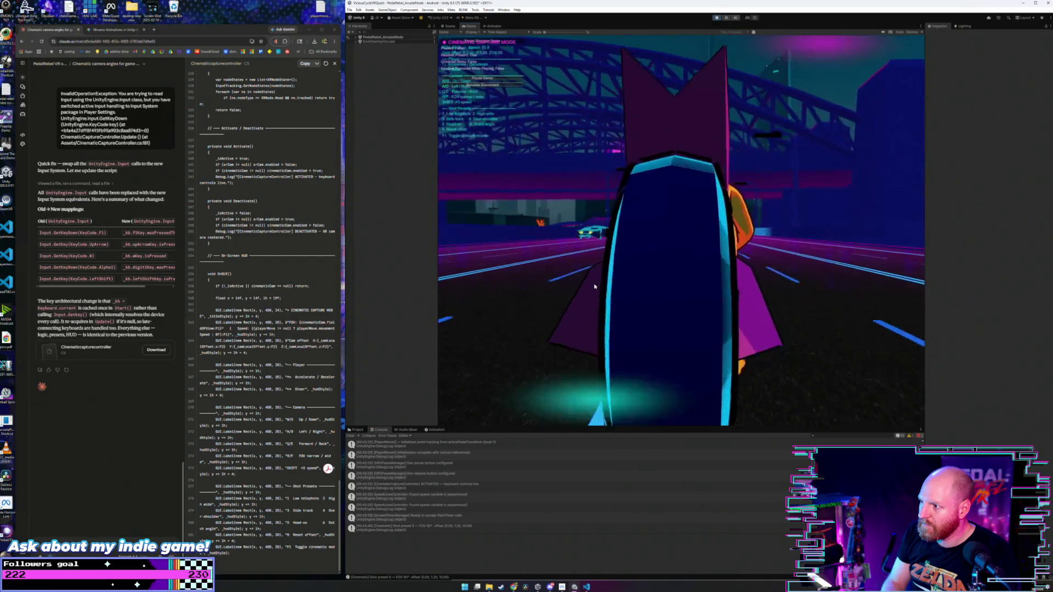
key(5)
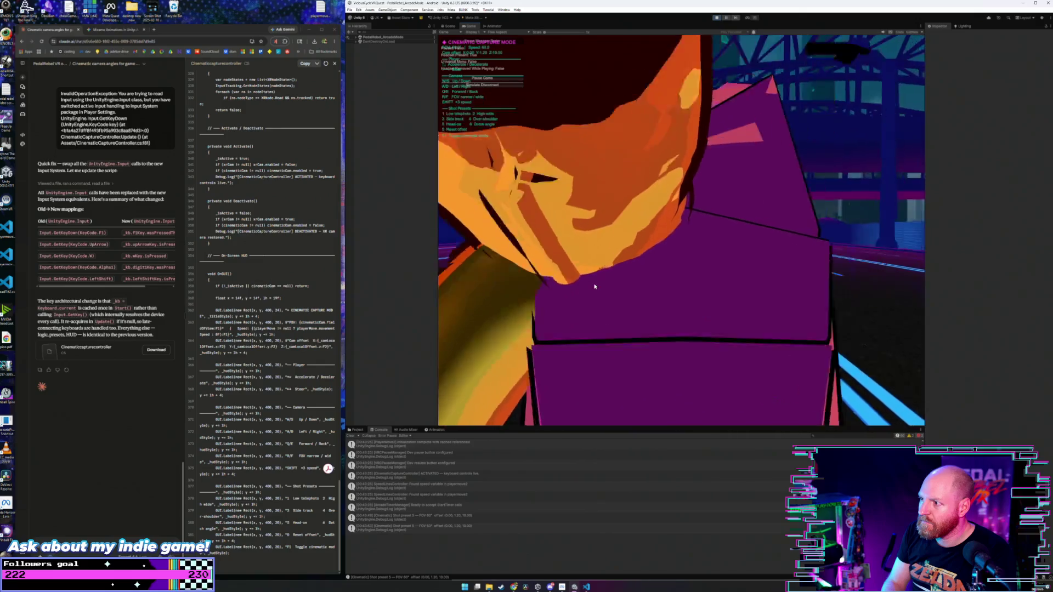
key(5)
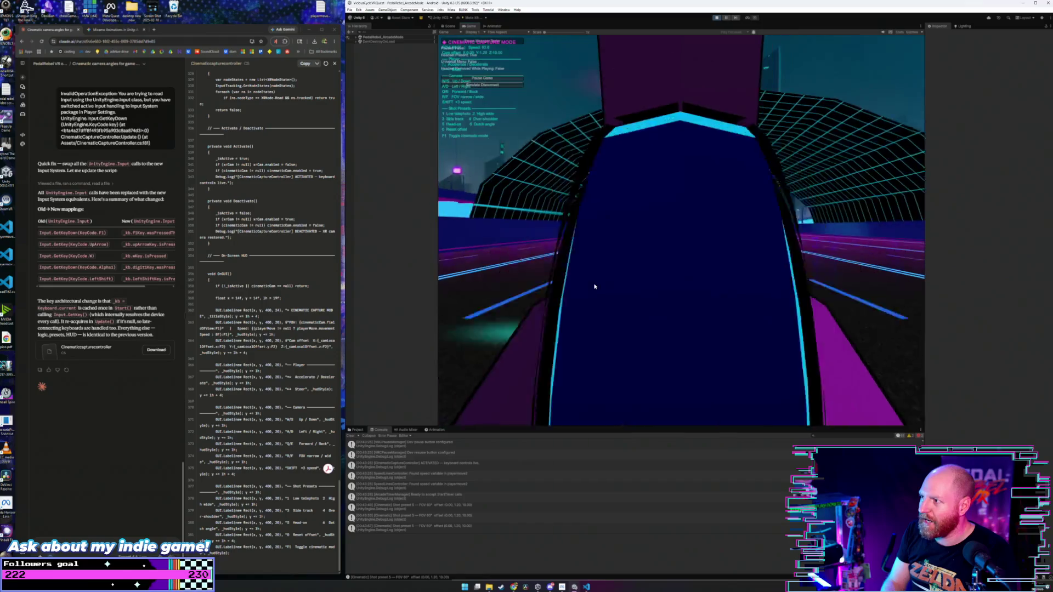
key(5)
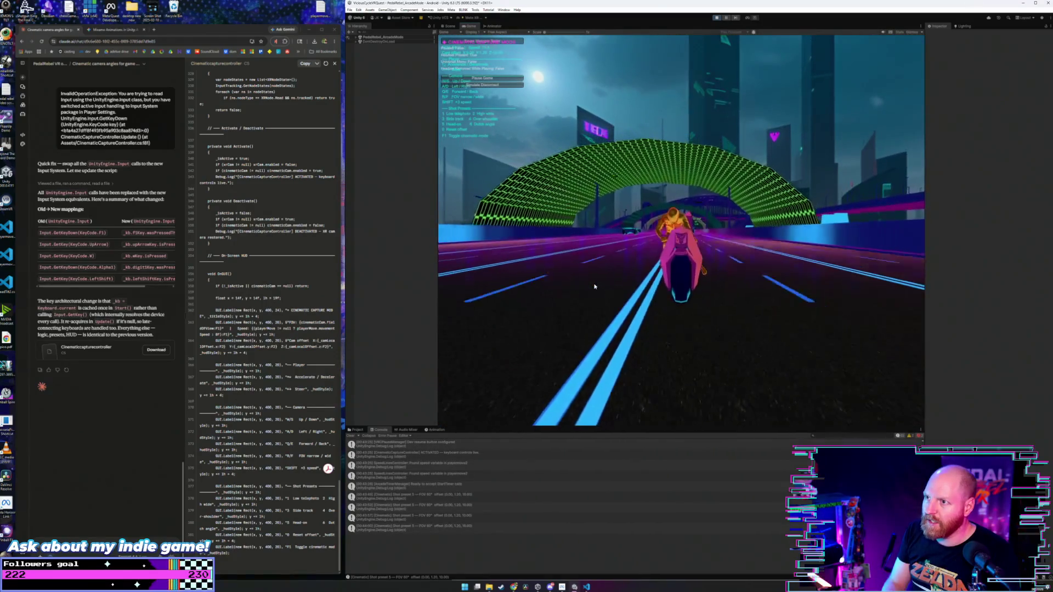
key(4)
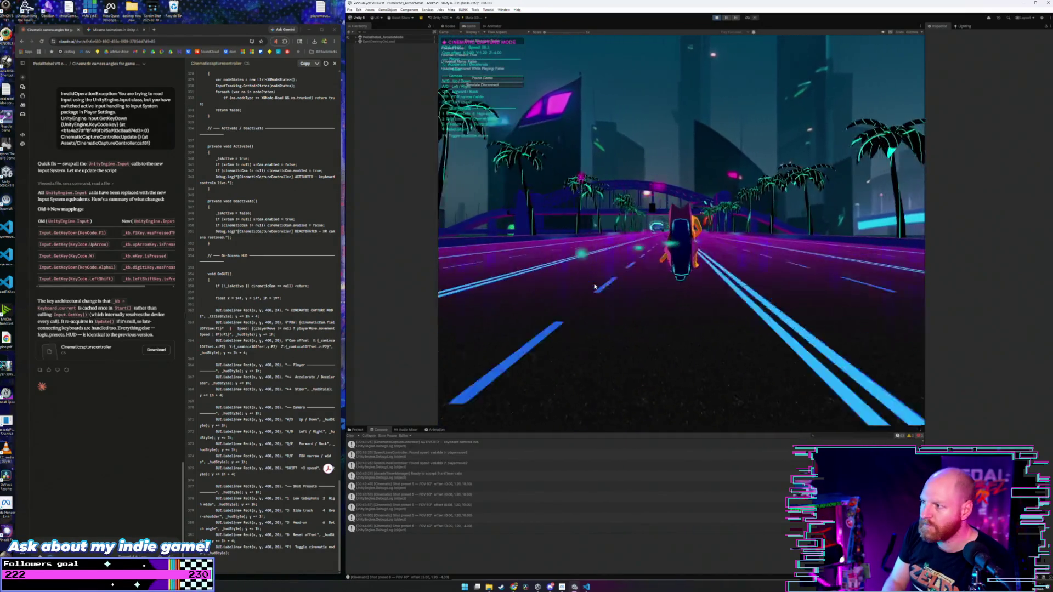
key(Caps_Lock)
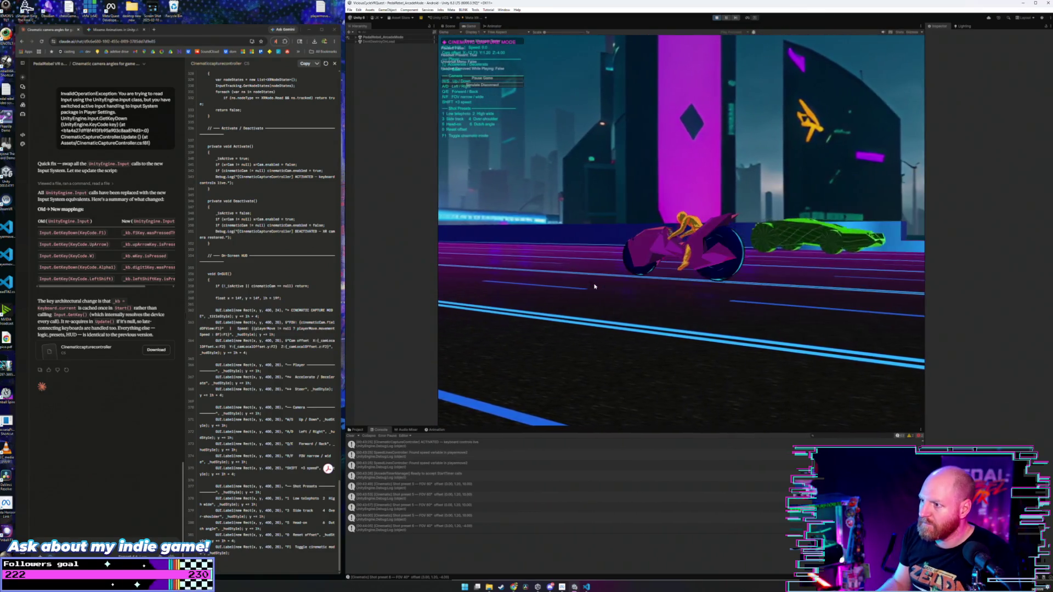
click(715, 22)
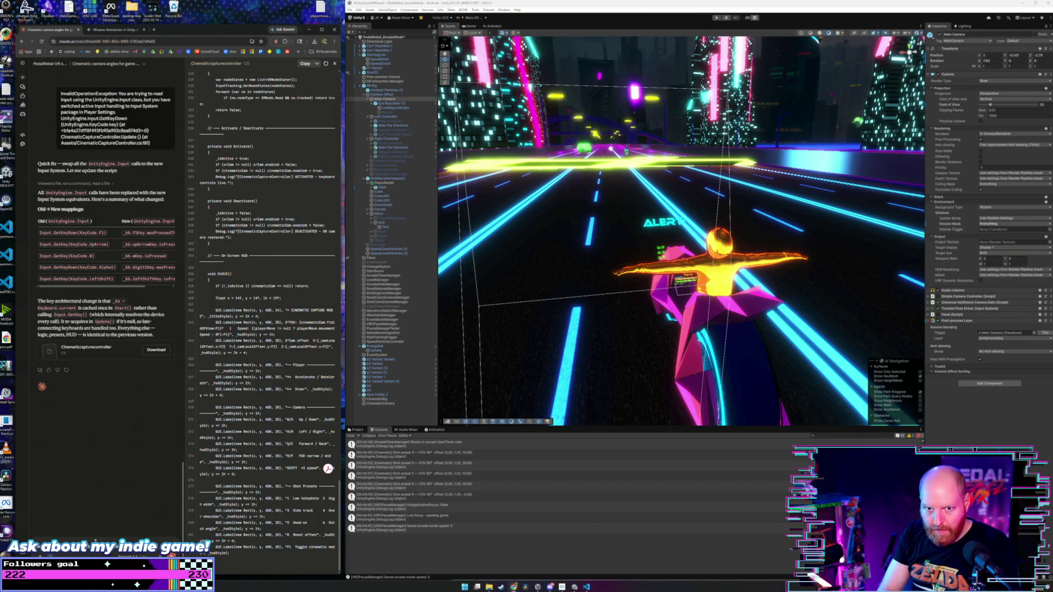
- Write feedback that left/right arrows steer and move the camera at once, and ask about bikemove tilting
text(awesome, looks like this is working decently however it seems like)
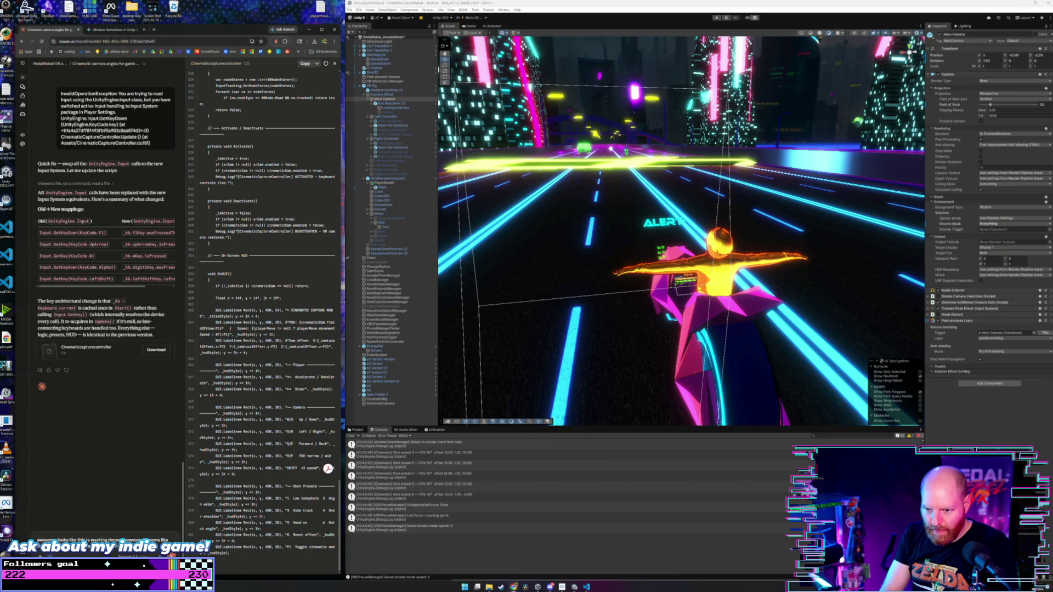
text(the left and right arrows are doing both steering and the)
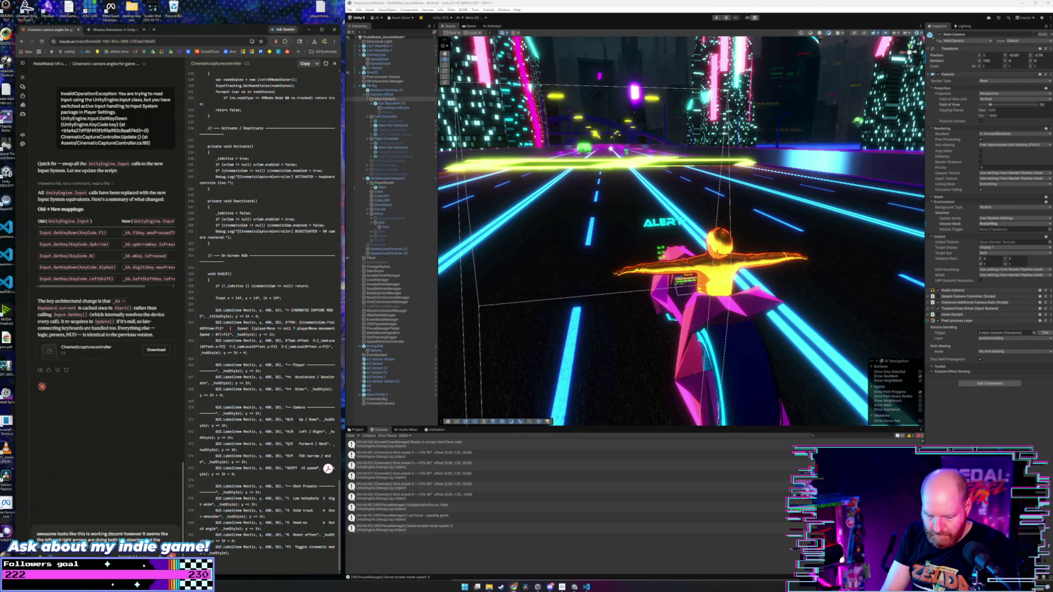
text(camera movement at the same time.)
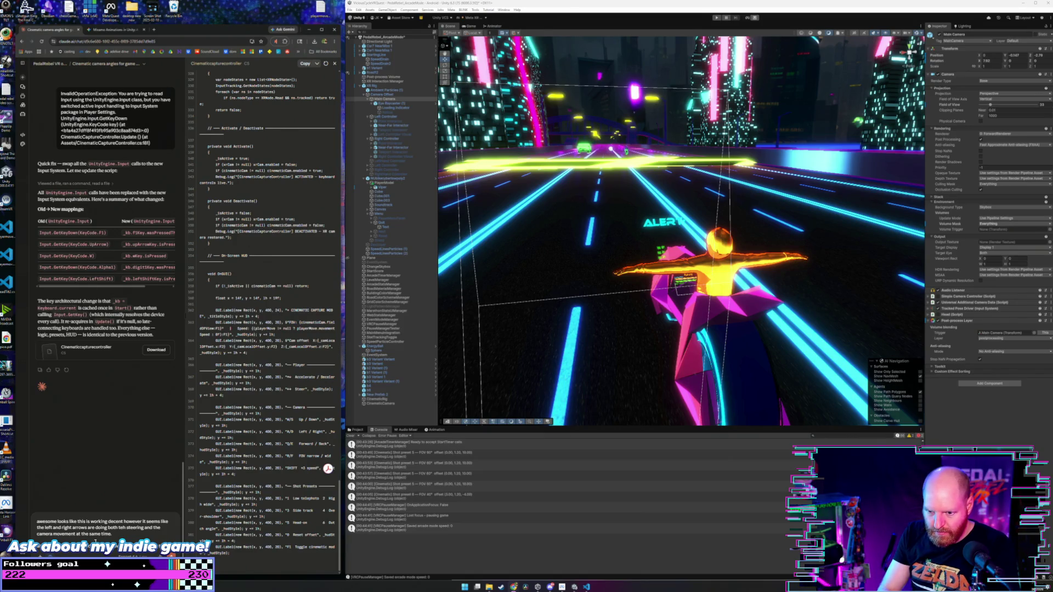
text(also have a look at the code for bikemove i want the bike to tilt the)
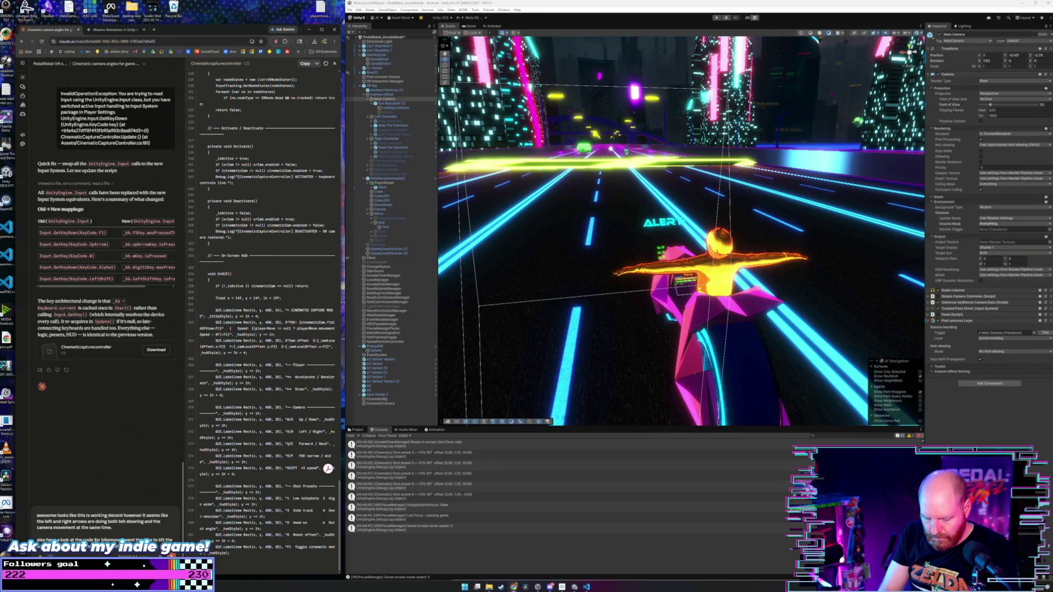
text(this)
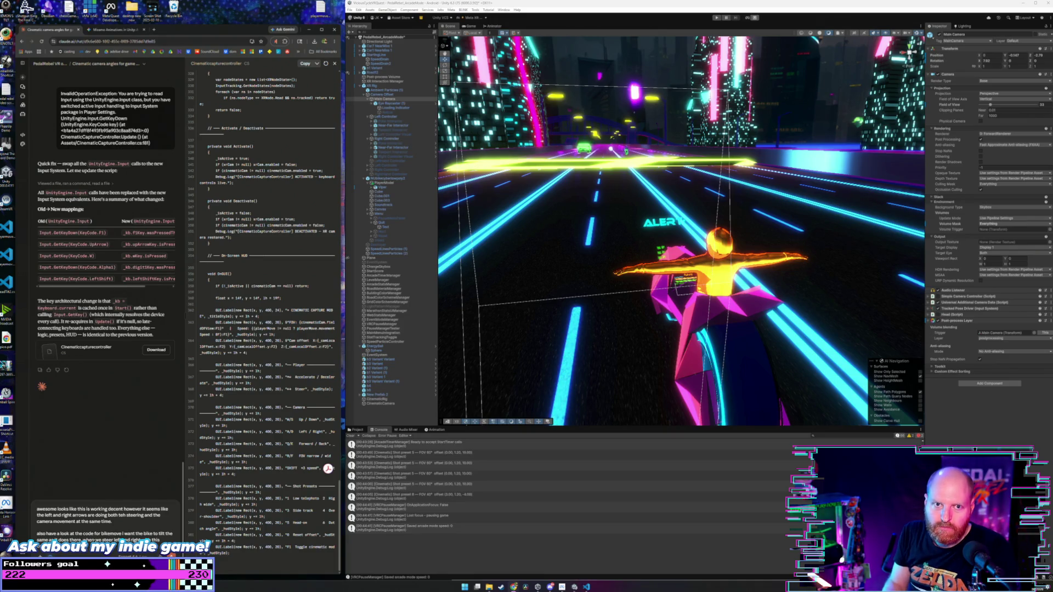
- Complete the message asking for the bike to tilt like the bikemove controller when steering, and send it
text( controller.)
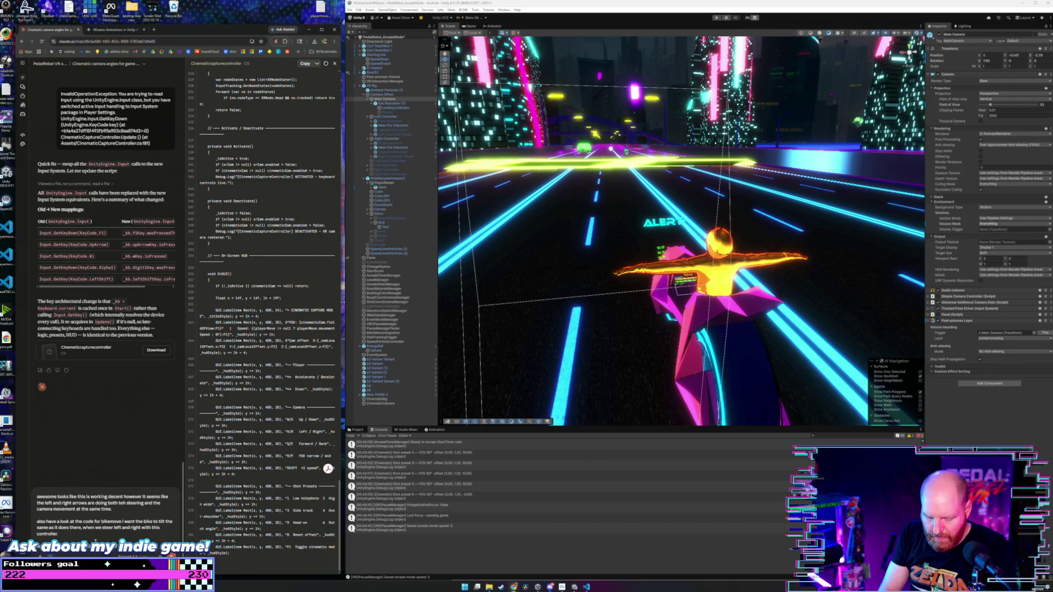
text(so)
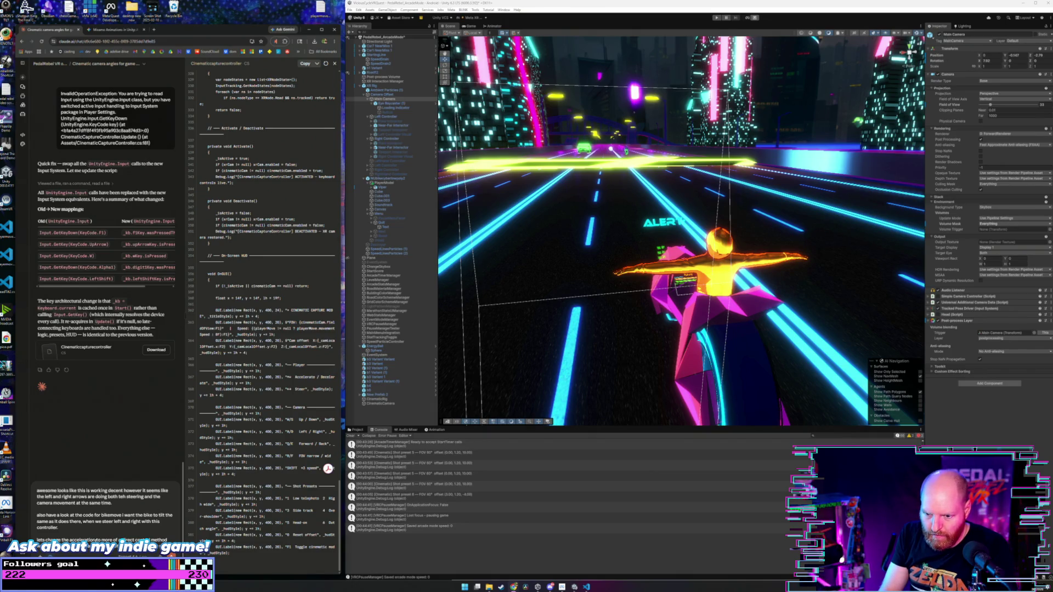
text(like when)
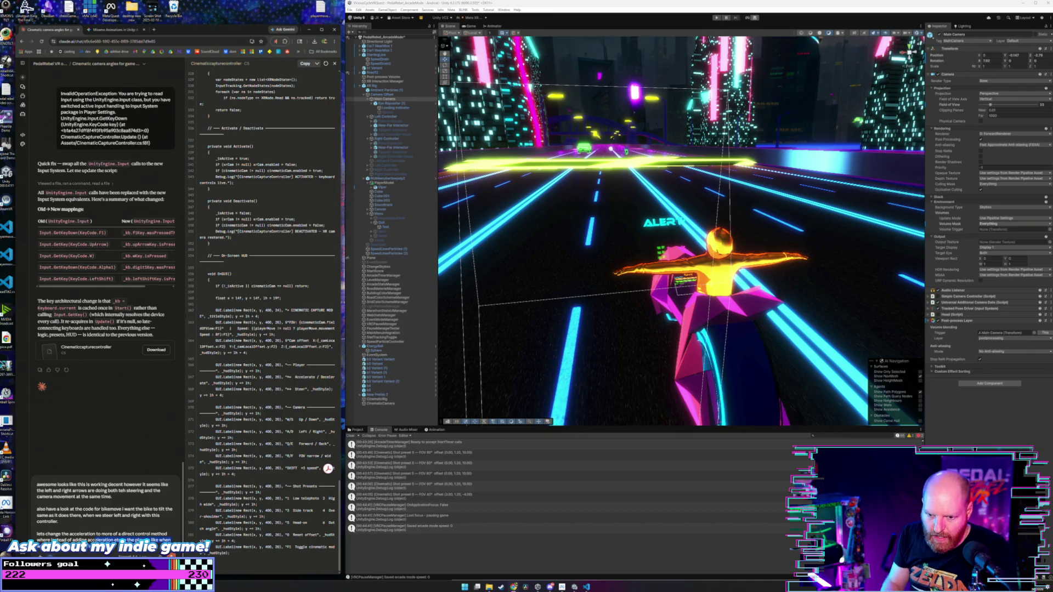
scroll(95, 540, up, 1)
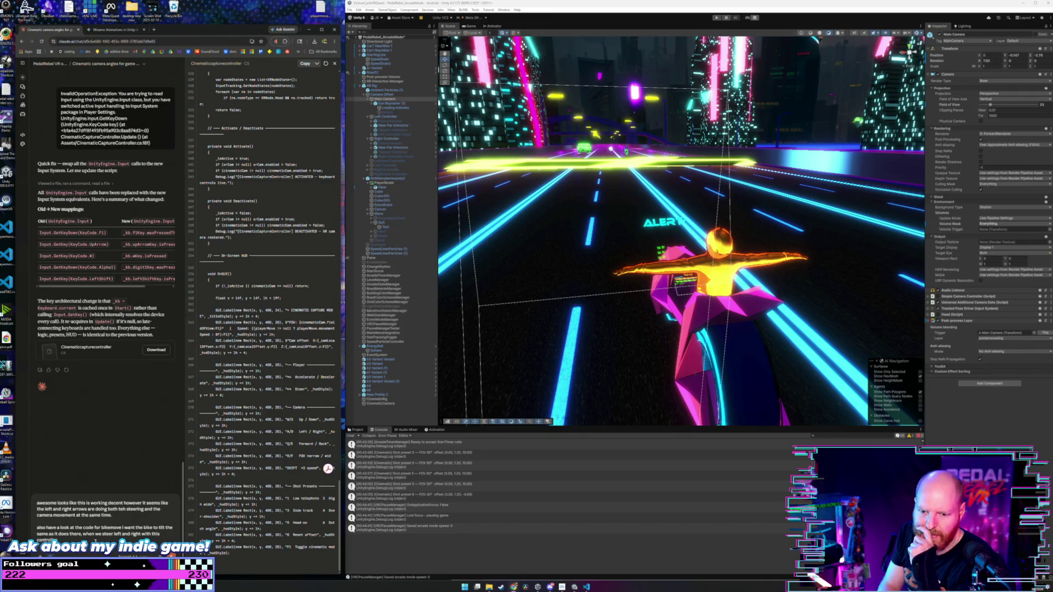
key(Return)
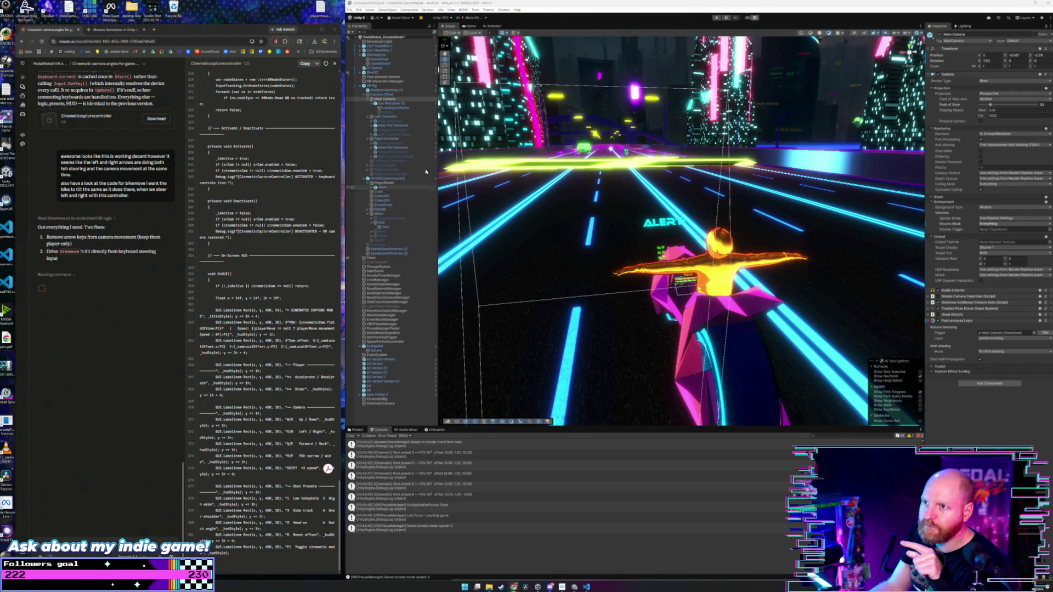
click(399, 87)
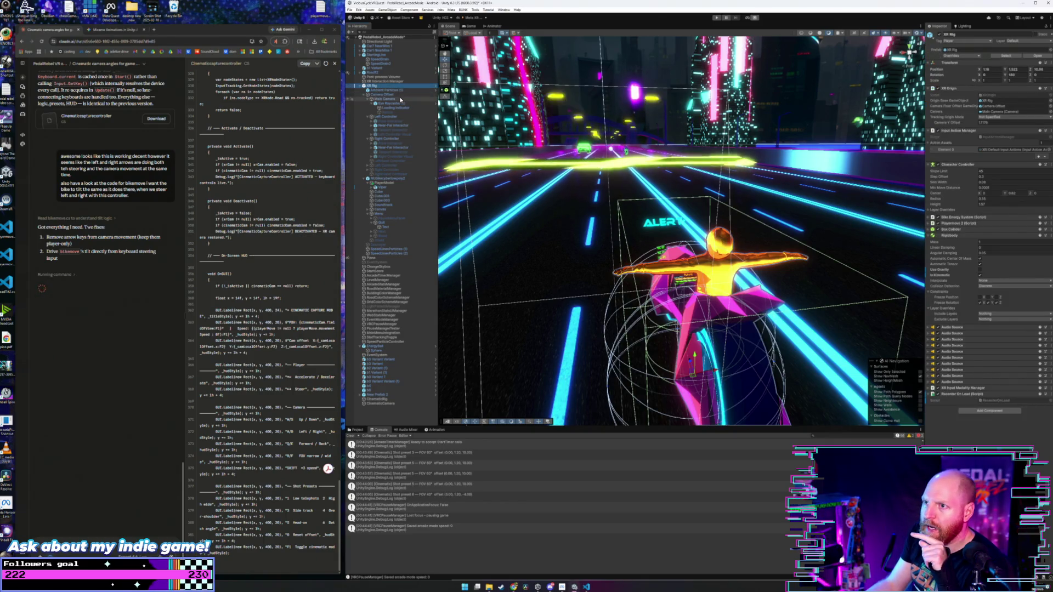
click(393, 99)
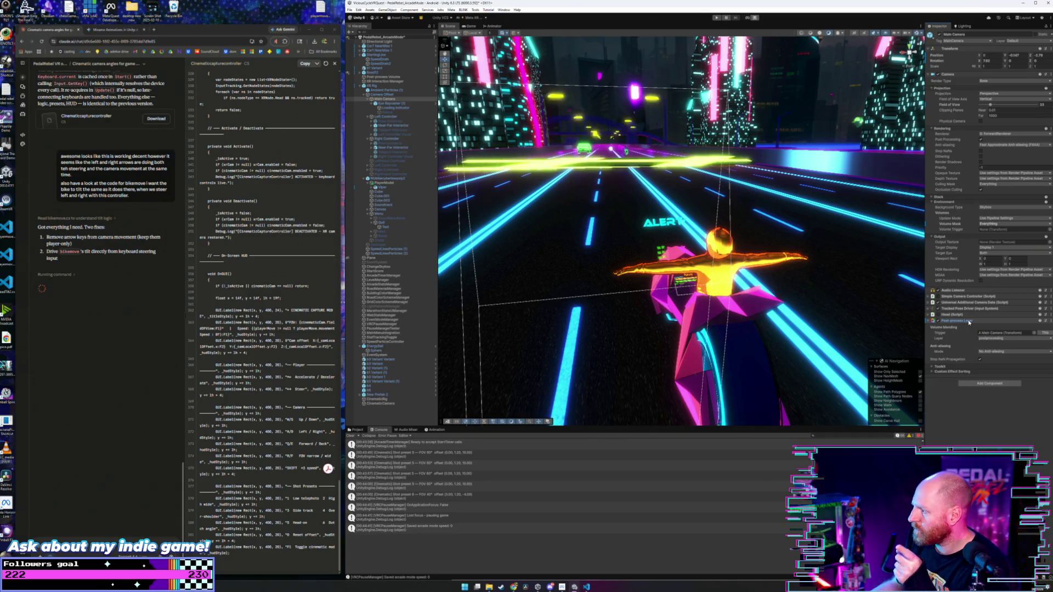
click(931, 368)
click(932, 371)
click(933, 373)
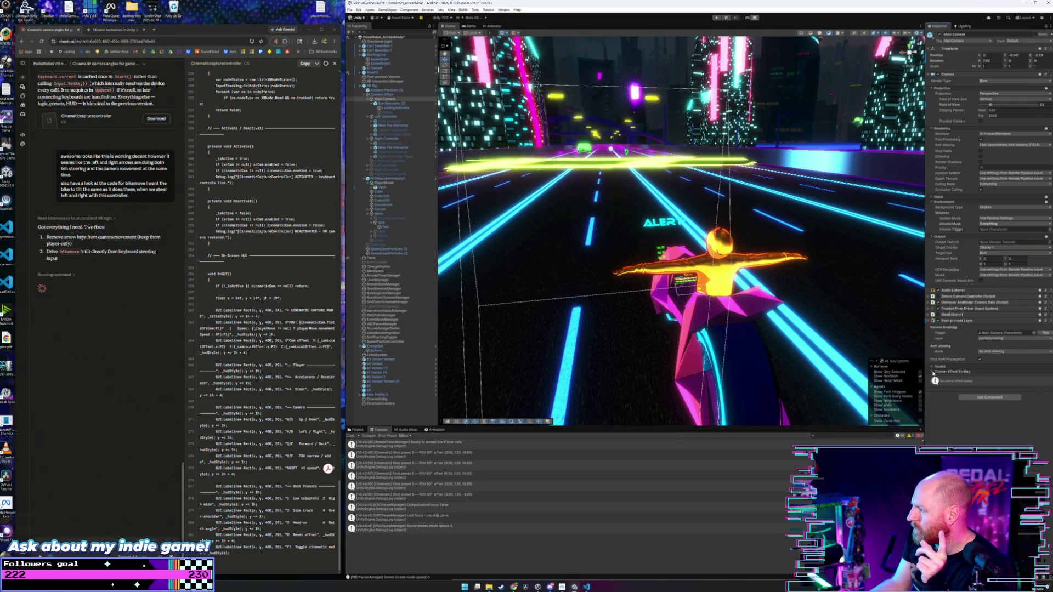
click(933, 373)
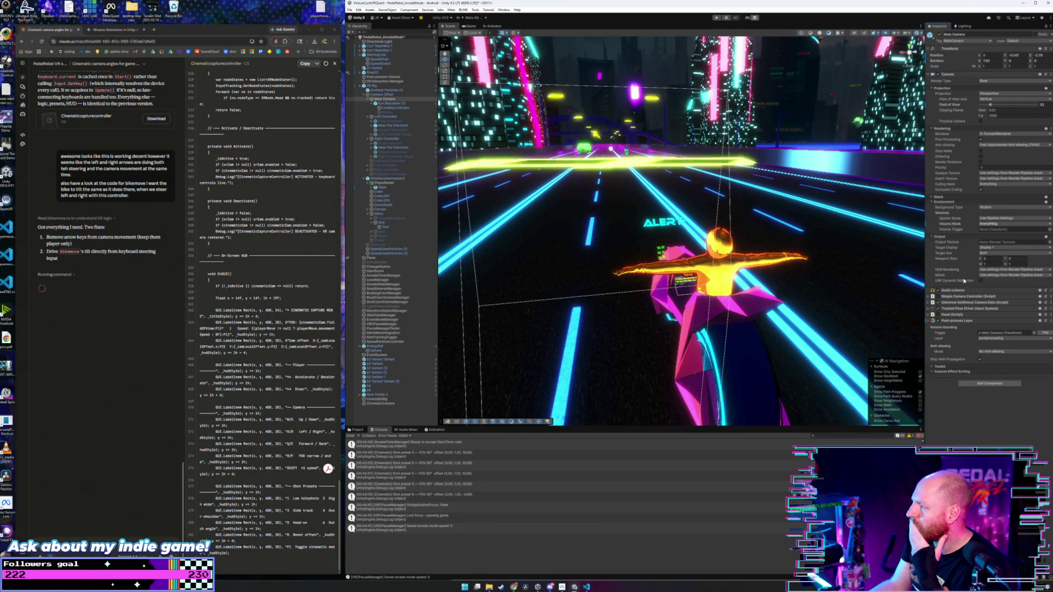
mouse_move(940, 213)
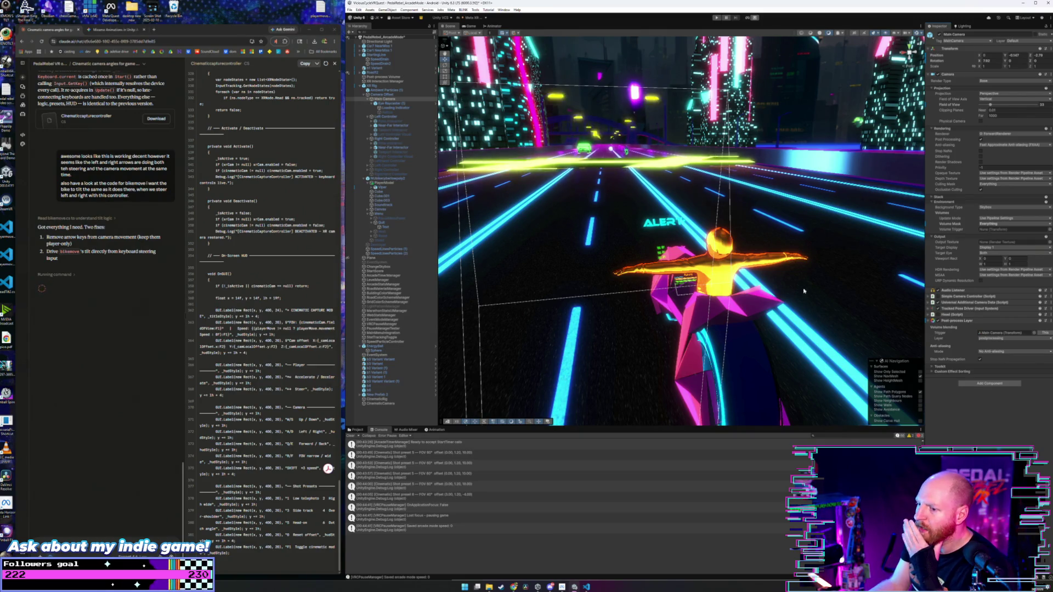
click(391, 403)
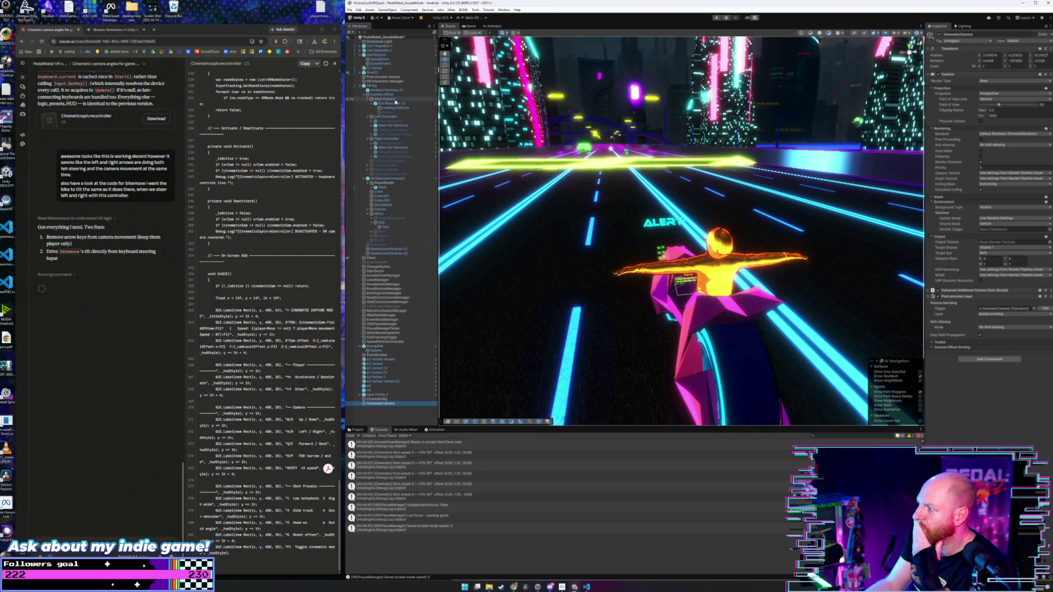
- Compare the CinematicCamera with the Main Camera and set its Volume Mask to Everything
click(395, 100)
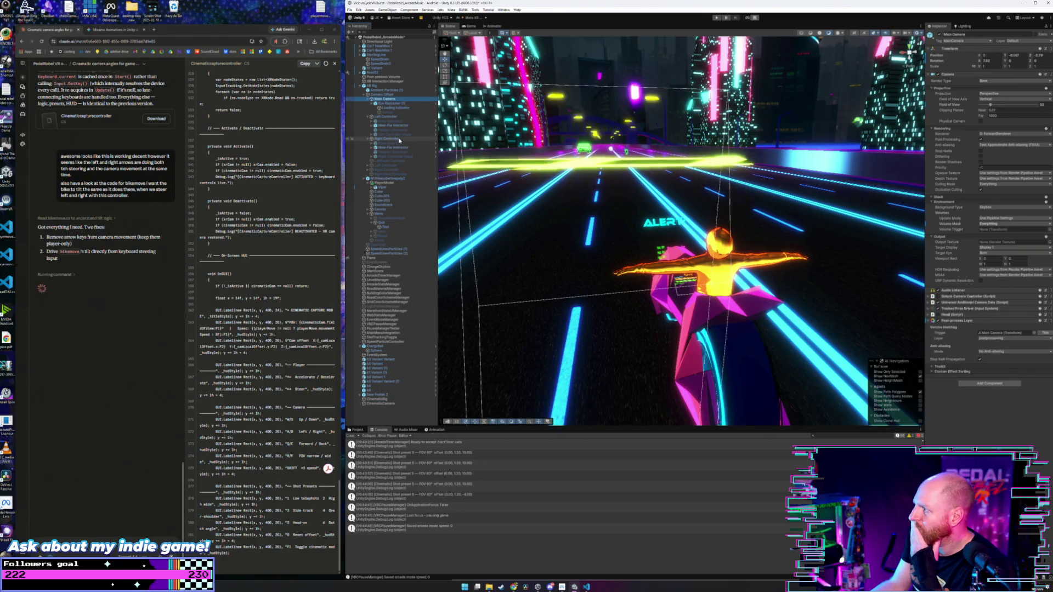
click(391, 403)
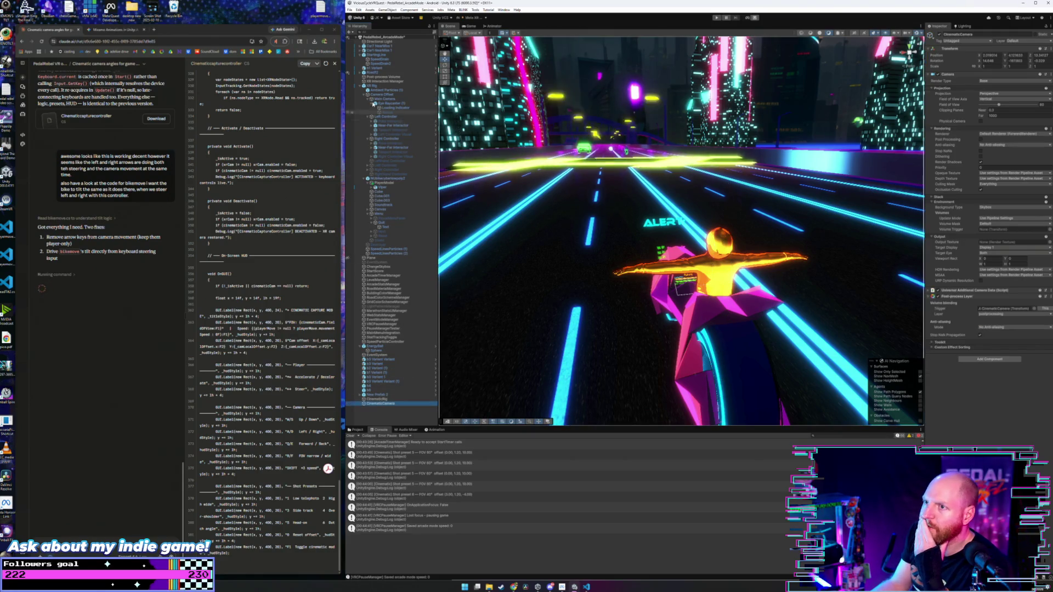
click(393, 94)
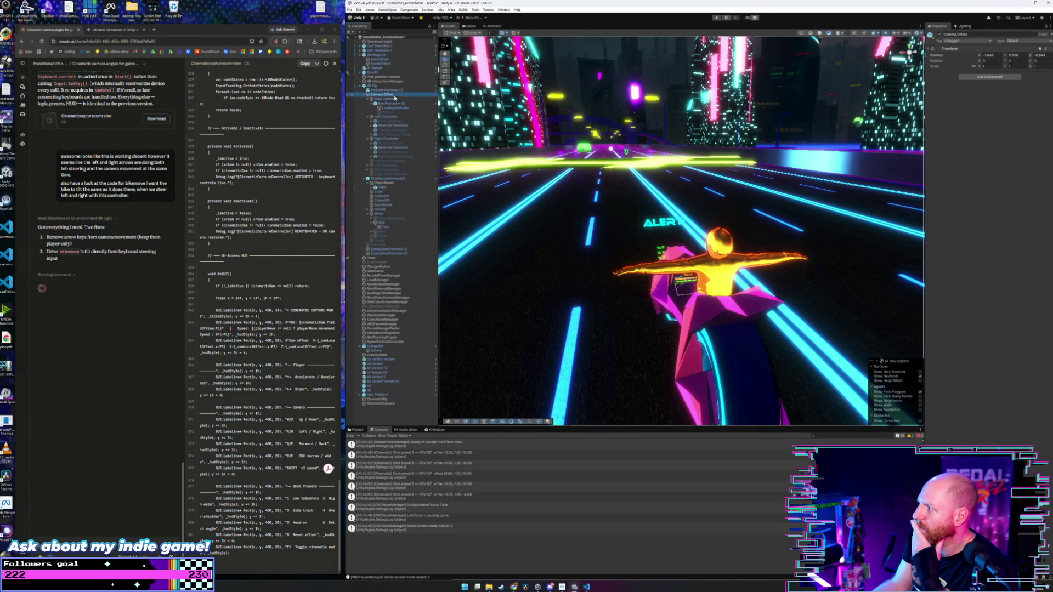
click(394, 99)
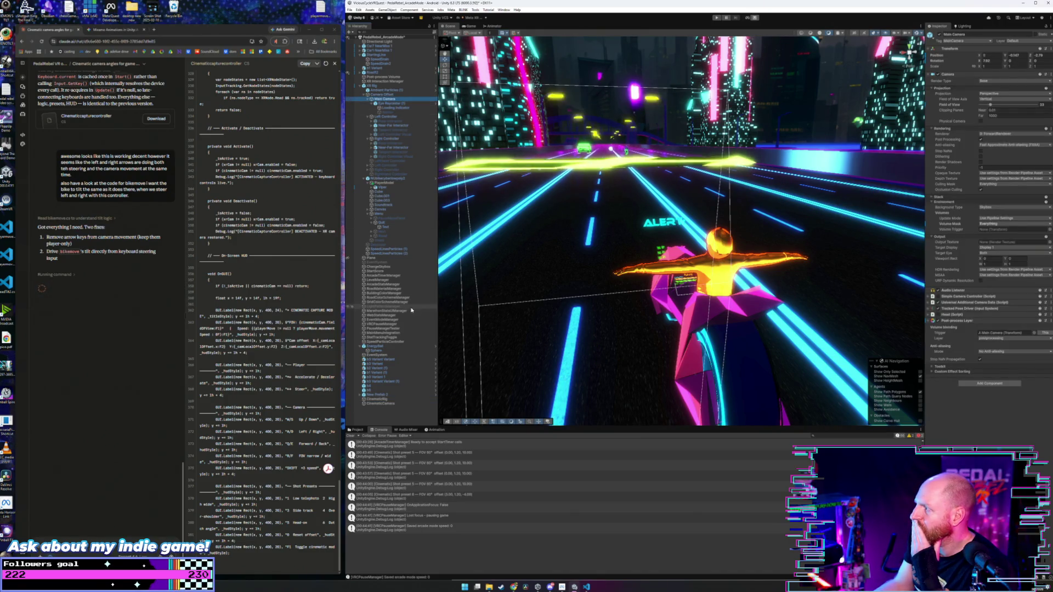
click(390, 403)
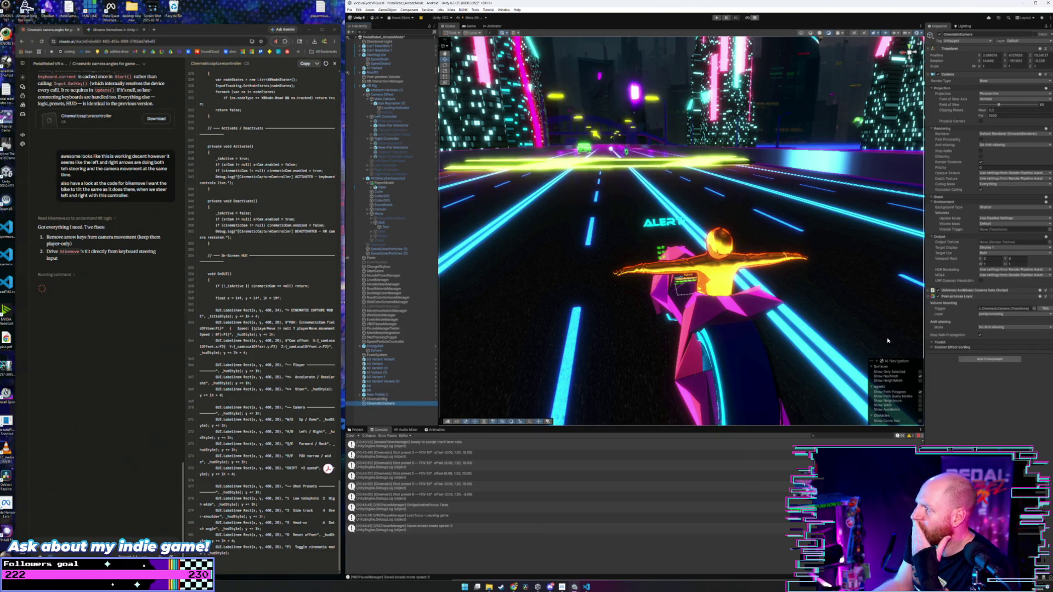
click(1010, 223)
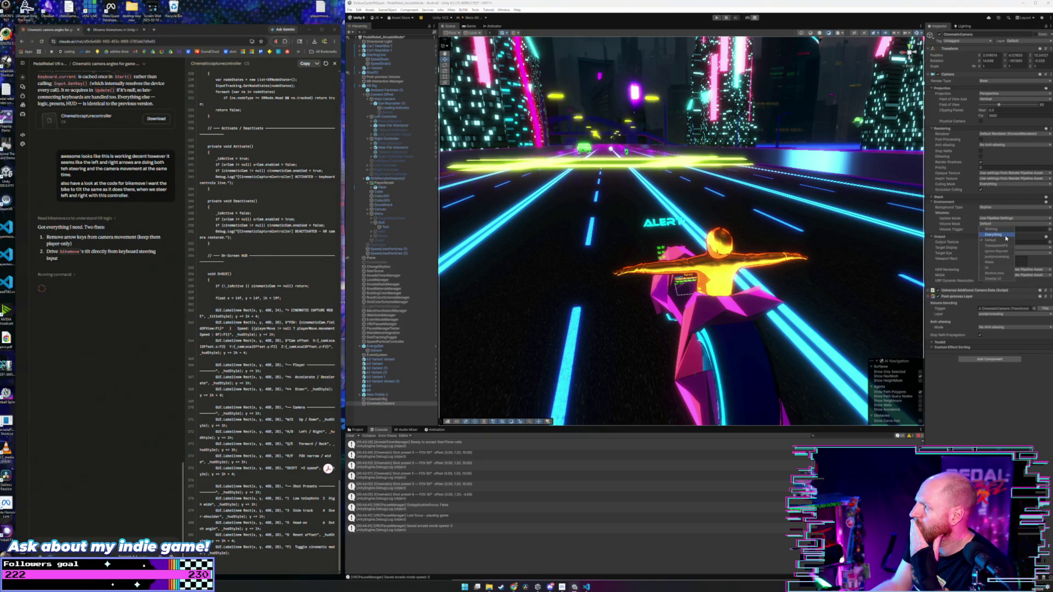
click(968, 362)
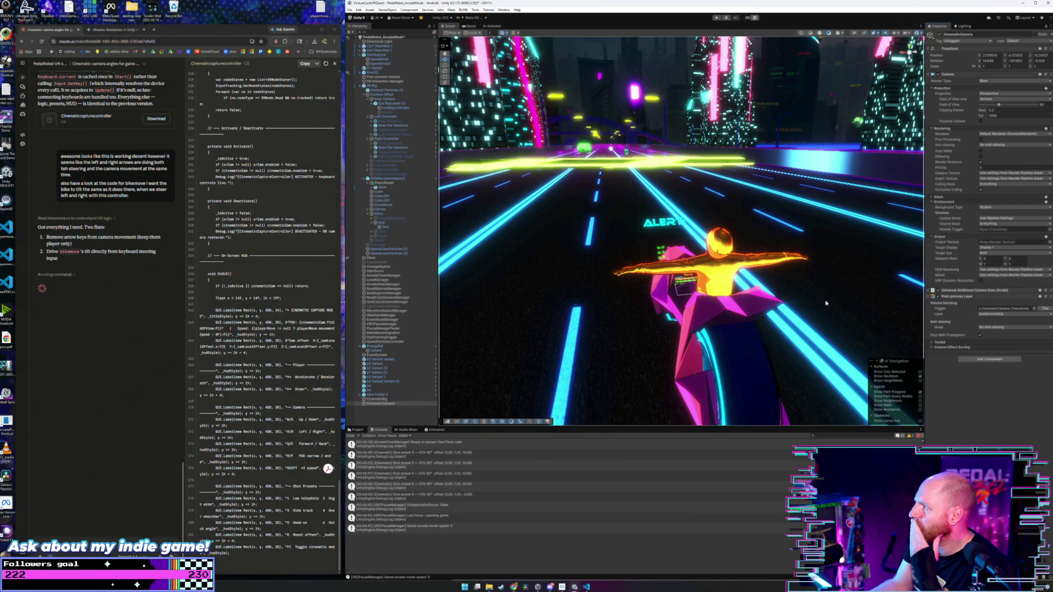
- Turn on Post Processing for the CinematicCamera, matching the Main Camera
click(395, 100)
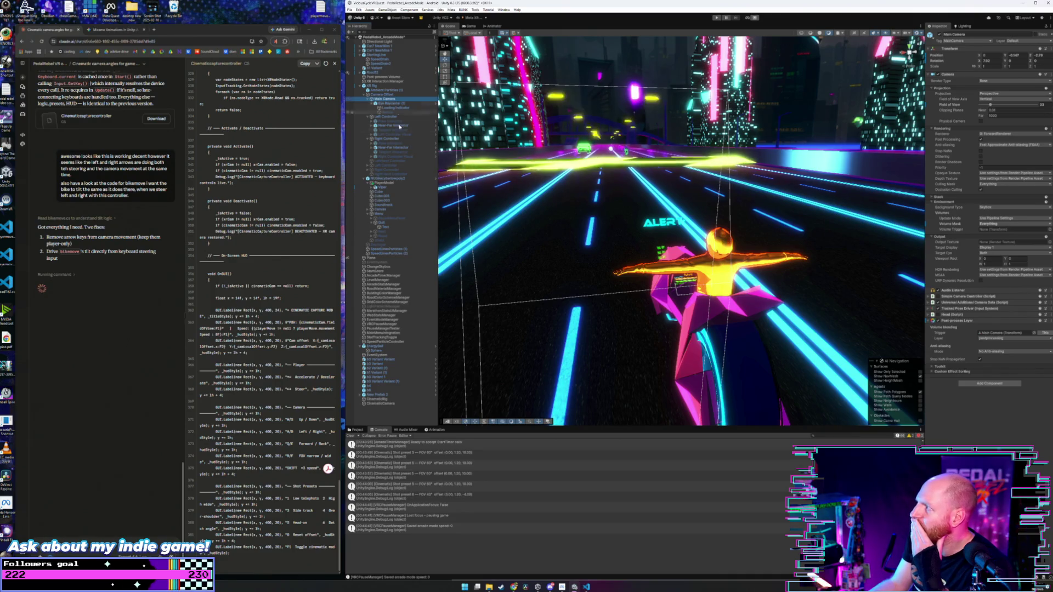
click(382, 404)
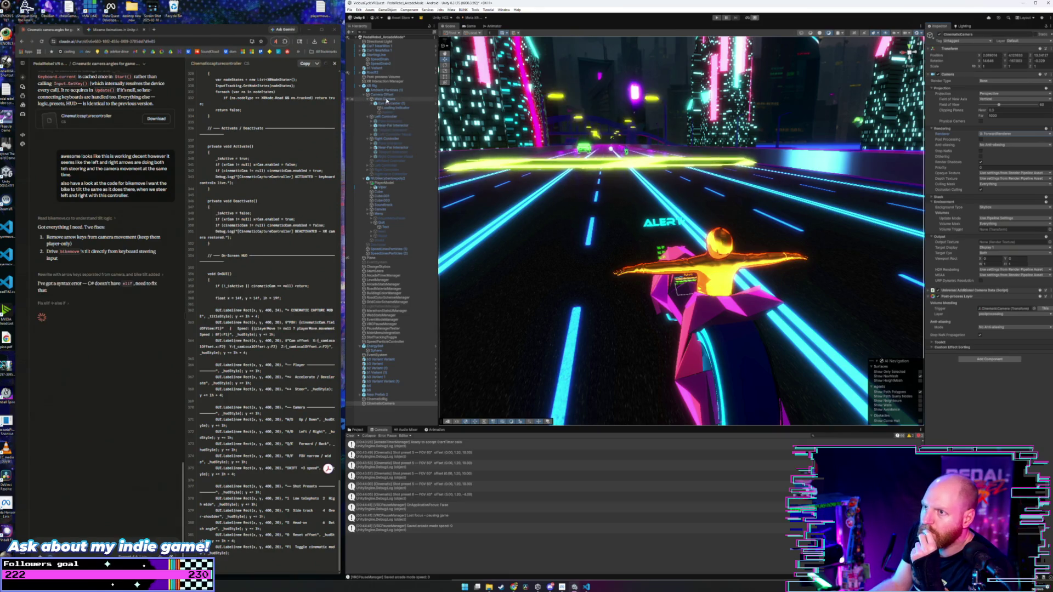
click(386, 99)
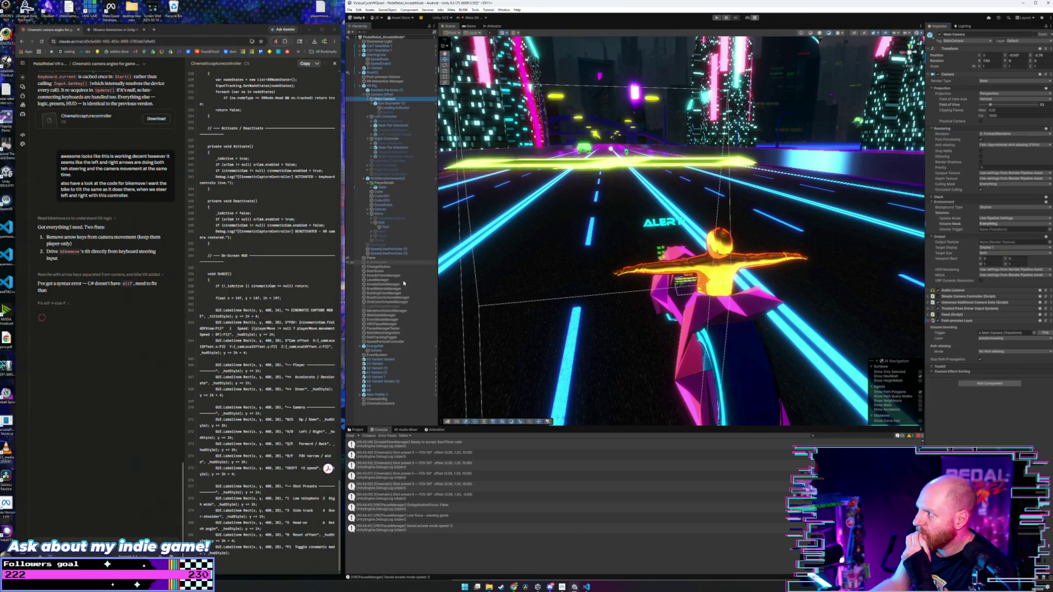
click(380, 404)
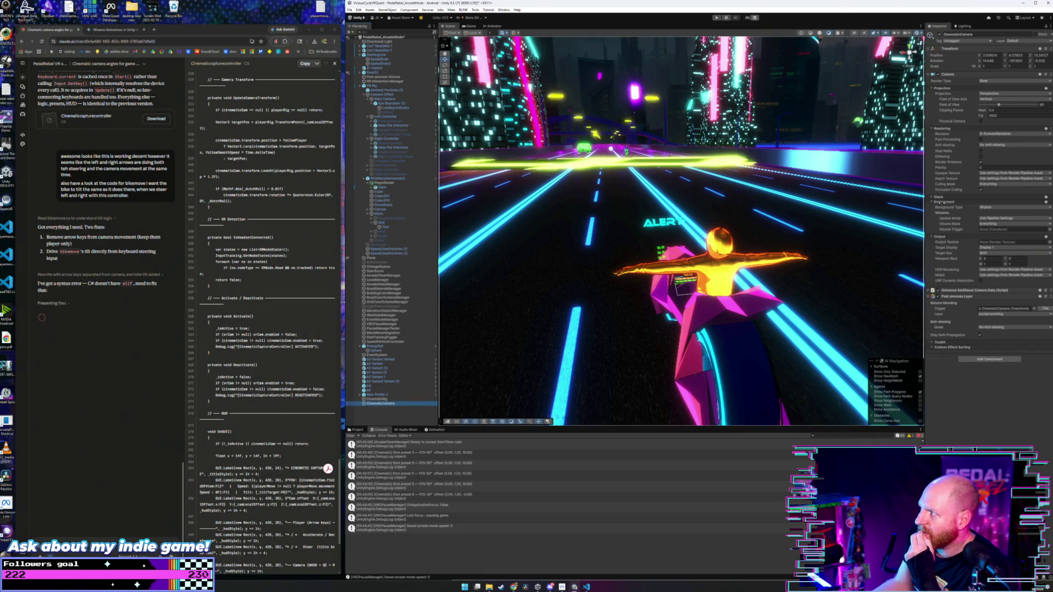
click(980, 139)
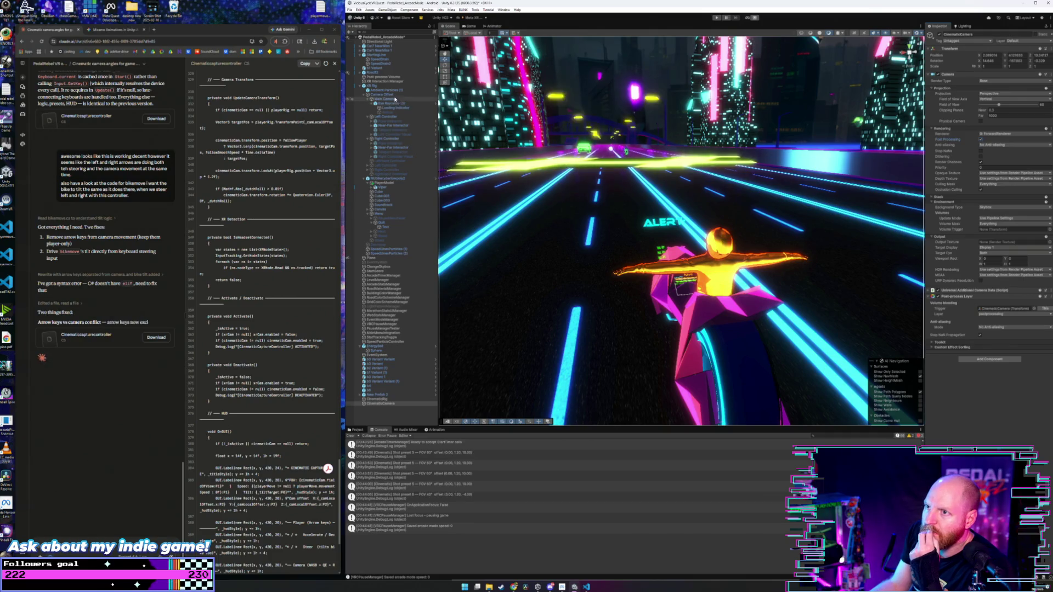
- Set the CinematicCamera's anti-aliasing to FXAA
click(384, 99)
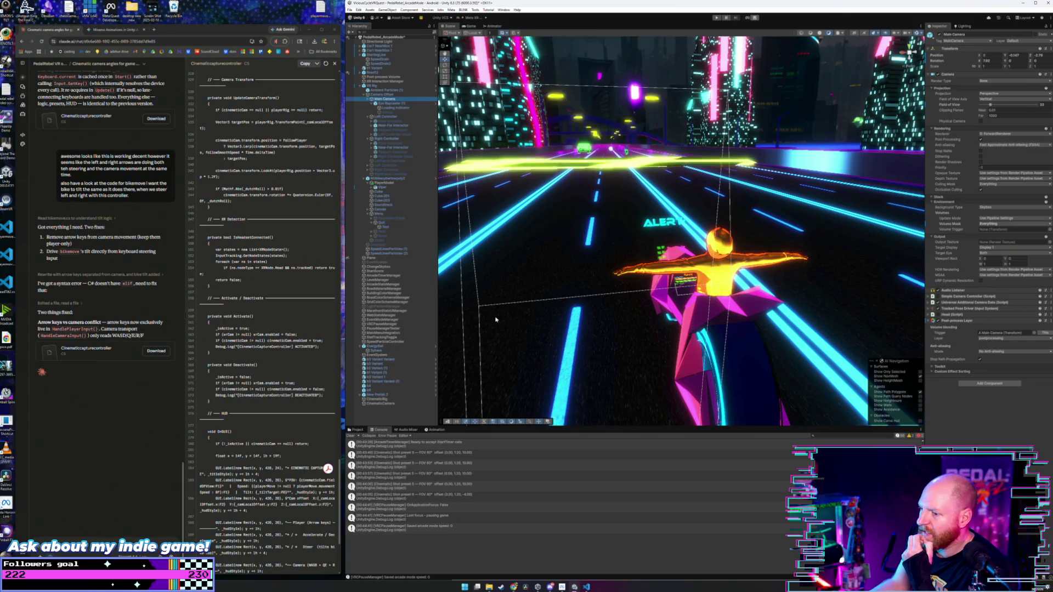
click(380, 404)
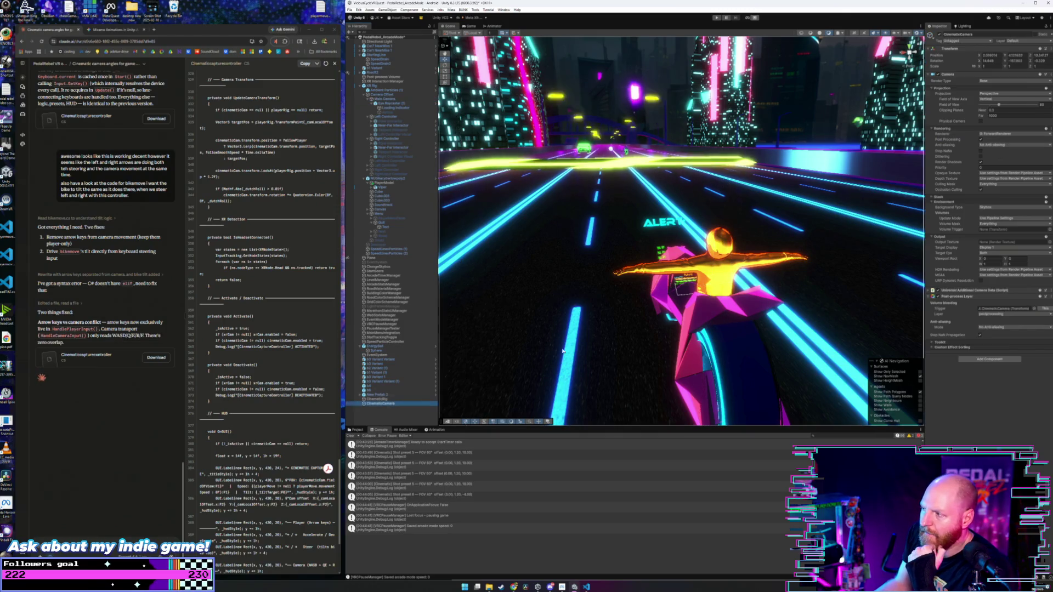
click(1019, 145)
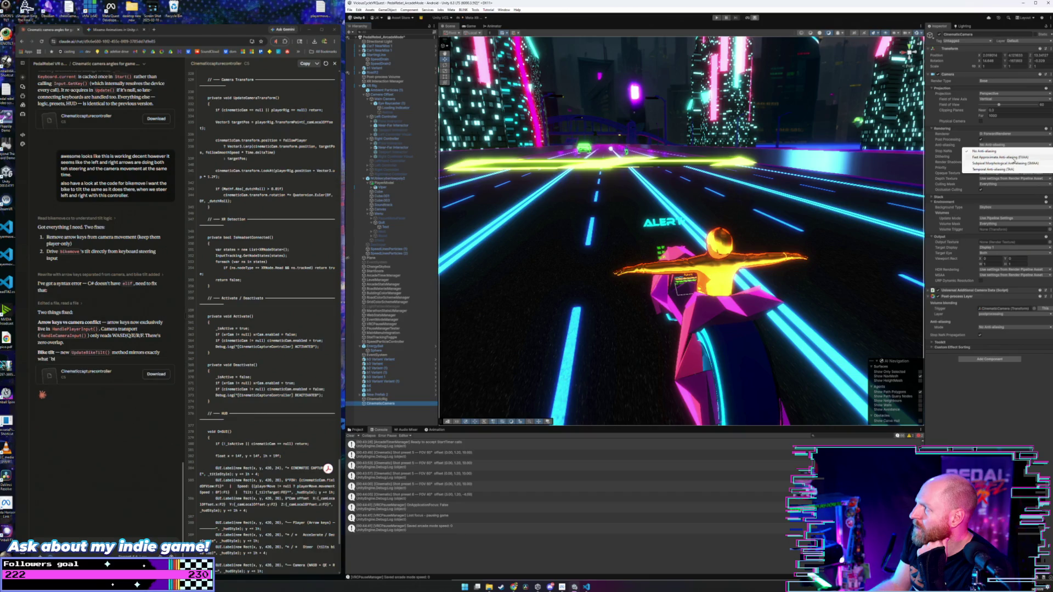
click(1012, 157)
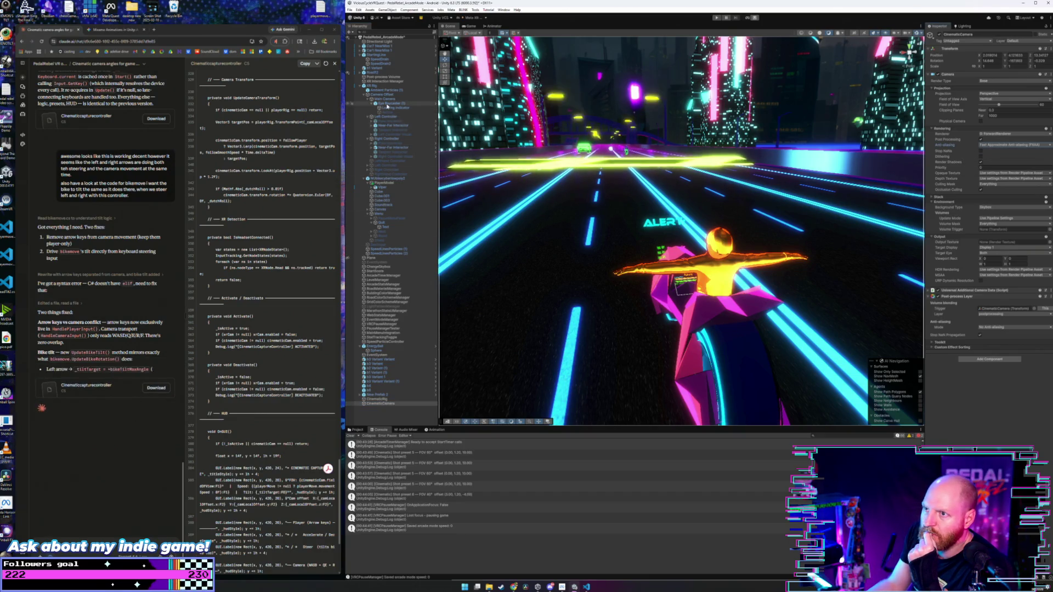
- Turn off Render Shadows on the CinematicCamera after a final Main Camera check
click(387, 100)
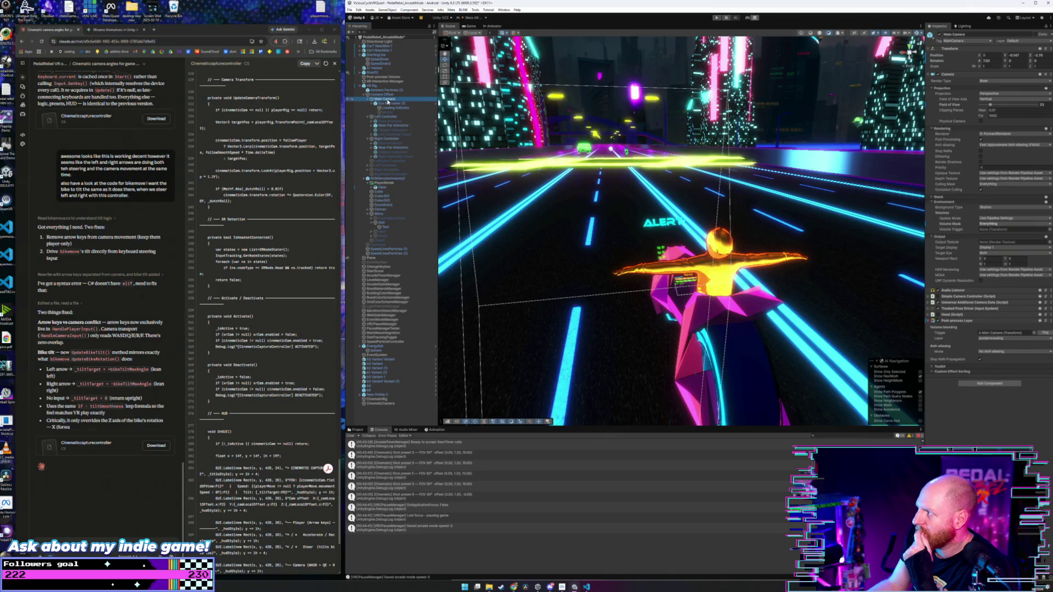
click(387, 404)
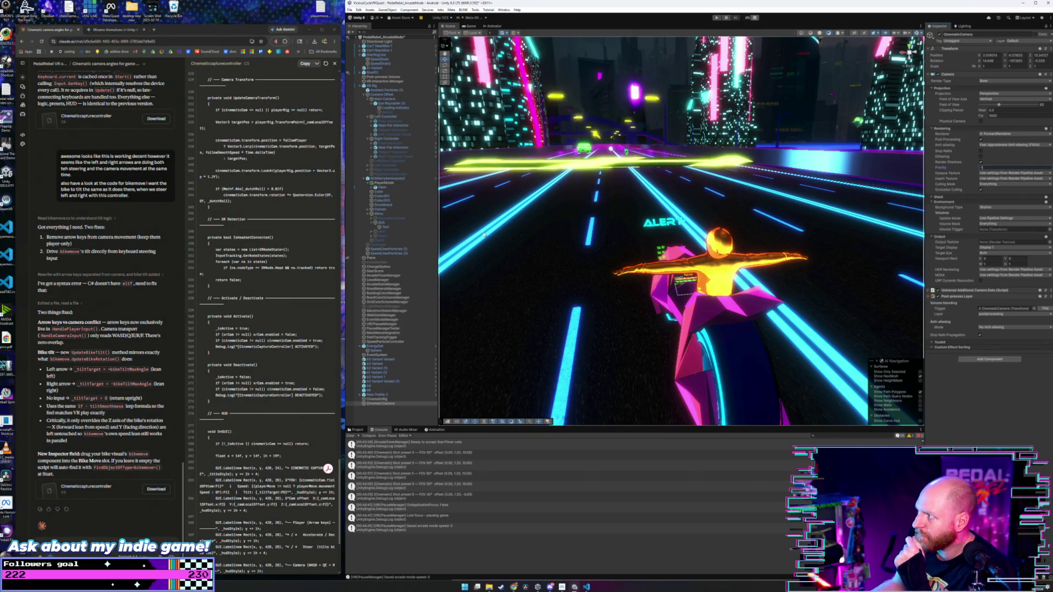
click(388, 99)
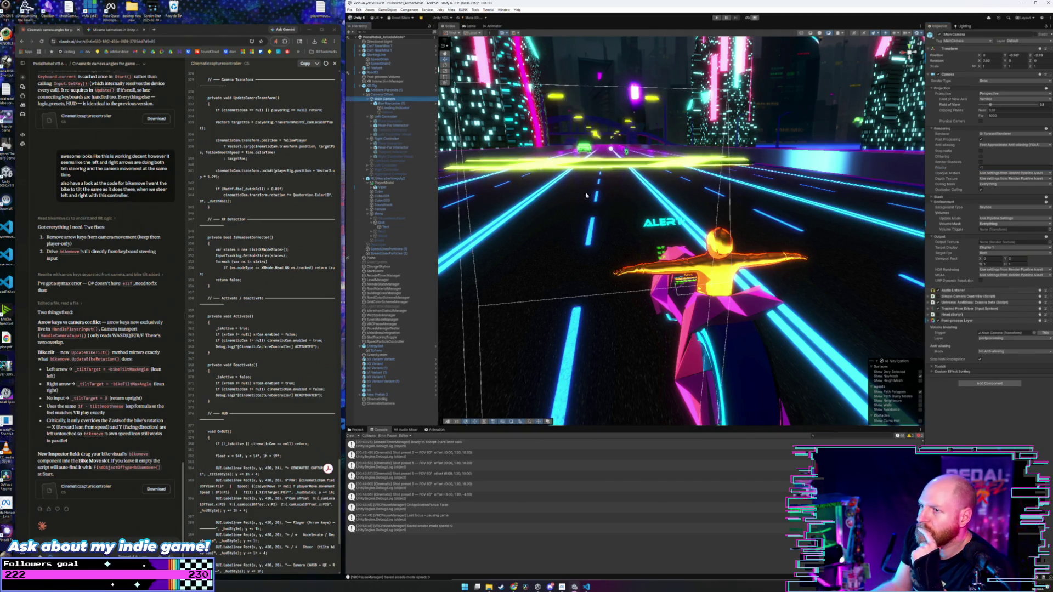
click(701, 294)
click(980, 162)
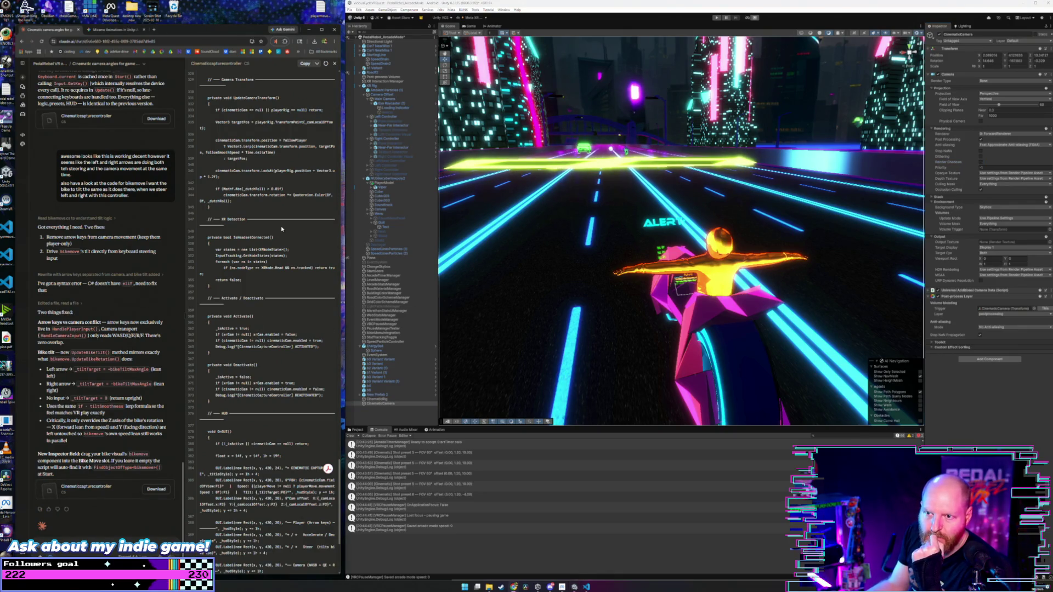
key(ctrl+a)
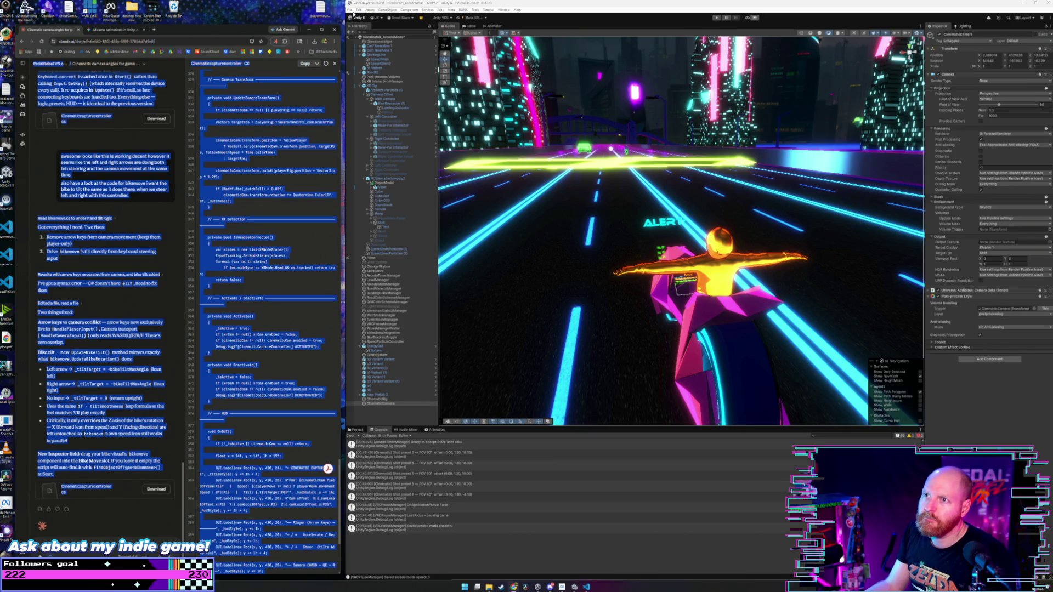
- Paste the copied code over the whole CinematicCaptureController script
click(586, 586)
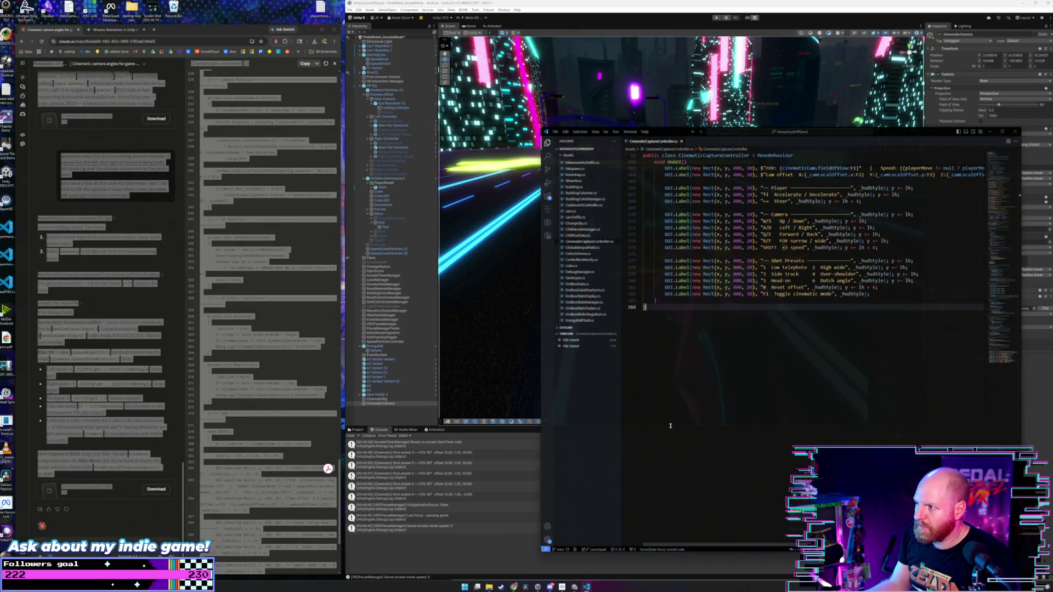
key(ctrl+a)
key(ctrl+v)
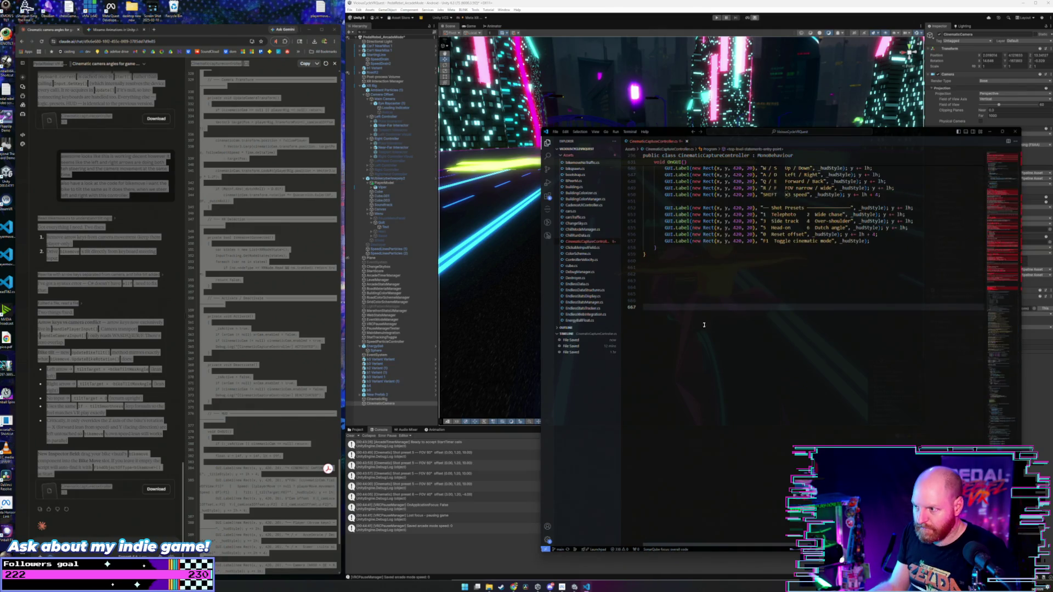
scroll(666, 302, up, 14)
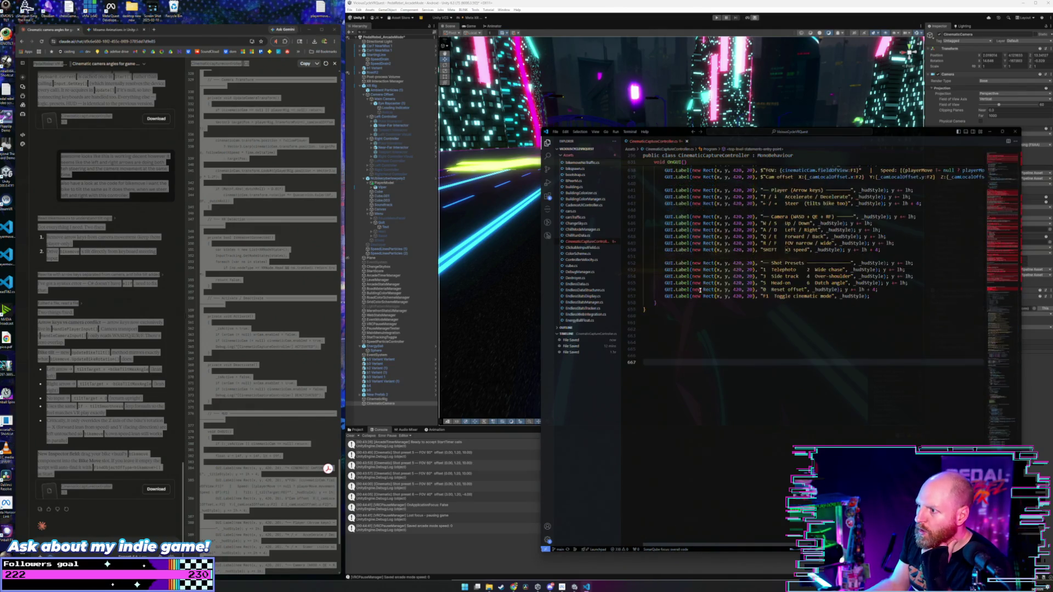
scroll(699, 289, up, 6)
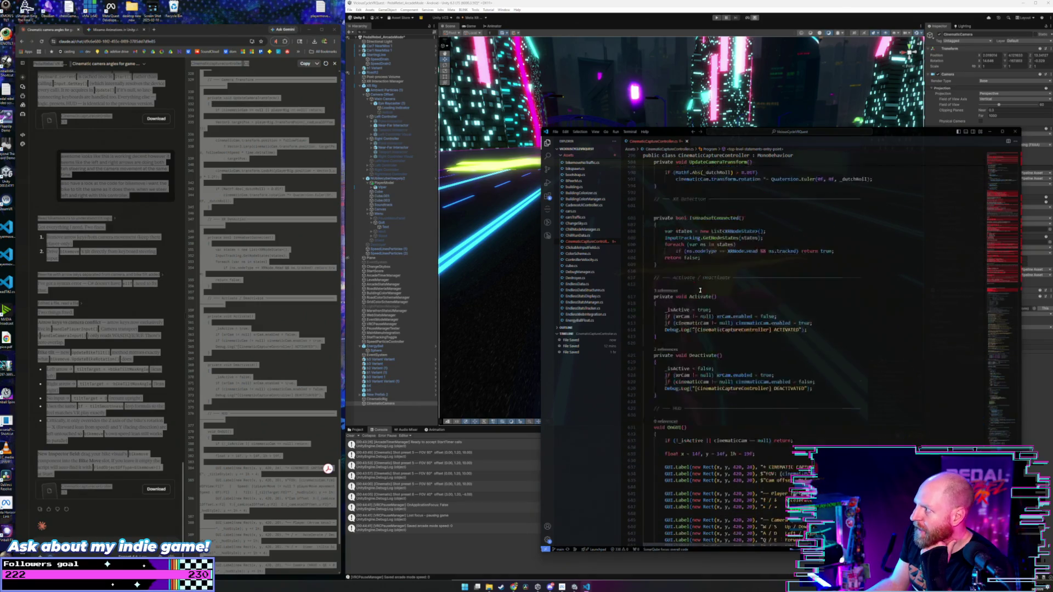
- Copy the updated controller script from Claude's chat, replace the file's contents with it, and return to Unity
click(283, 347)
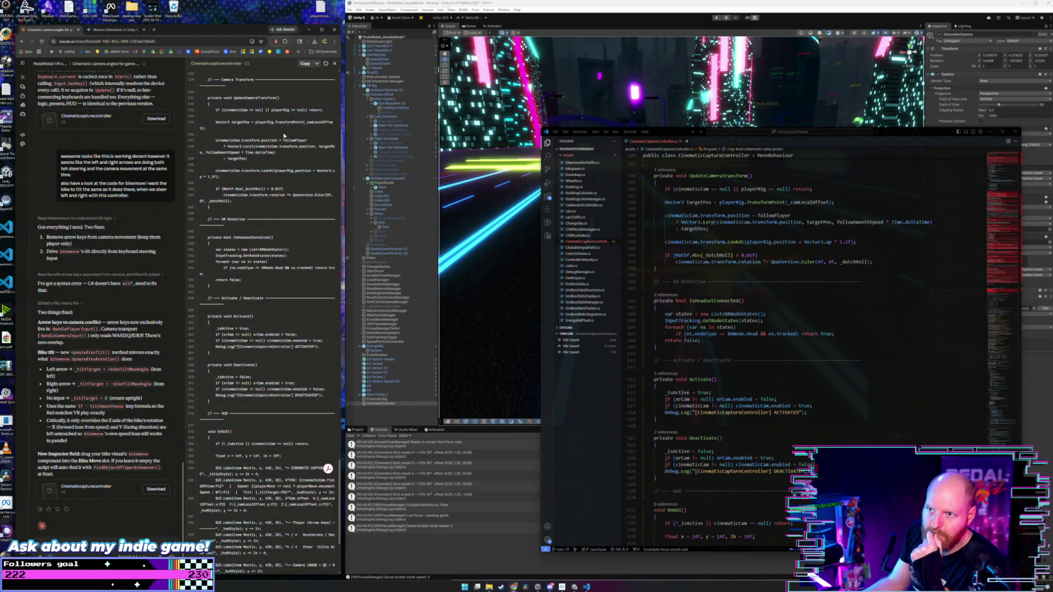
click(303, 64)
click(804, 324)
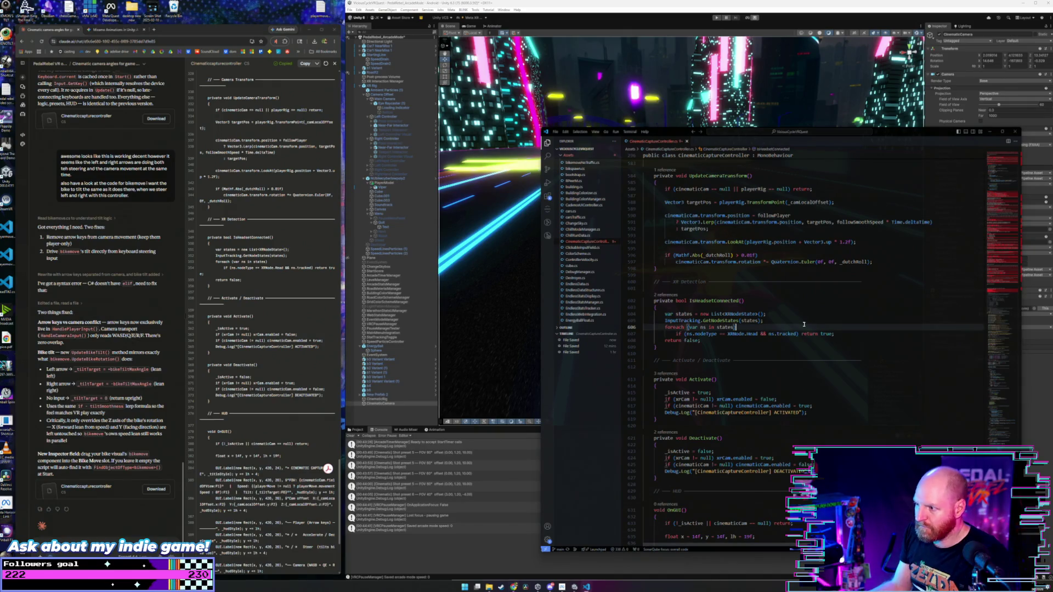
key(ctrl+a)
key(ctrl+v)
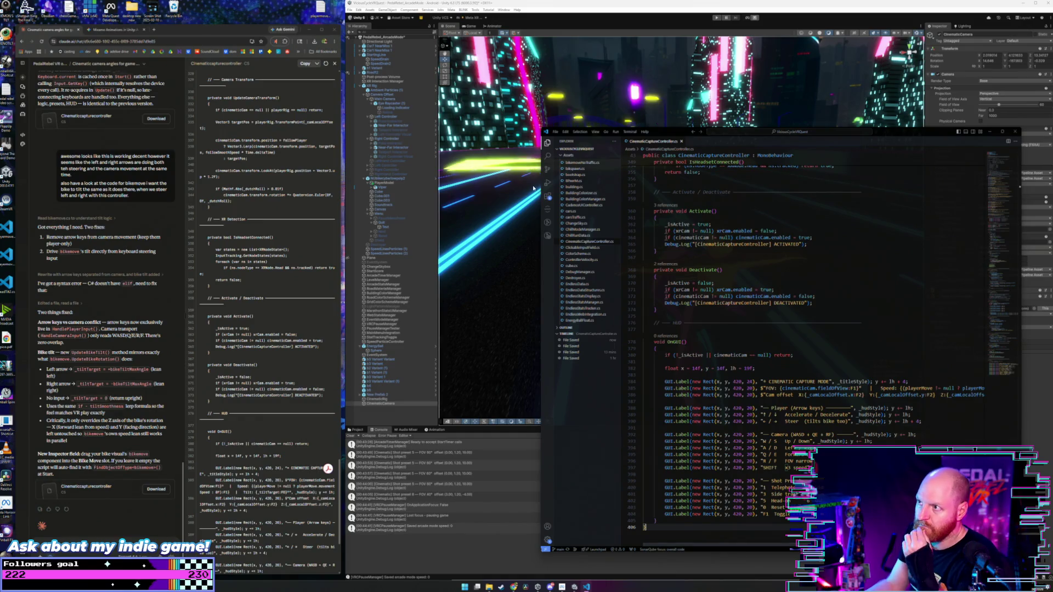
key(alt+Tab)
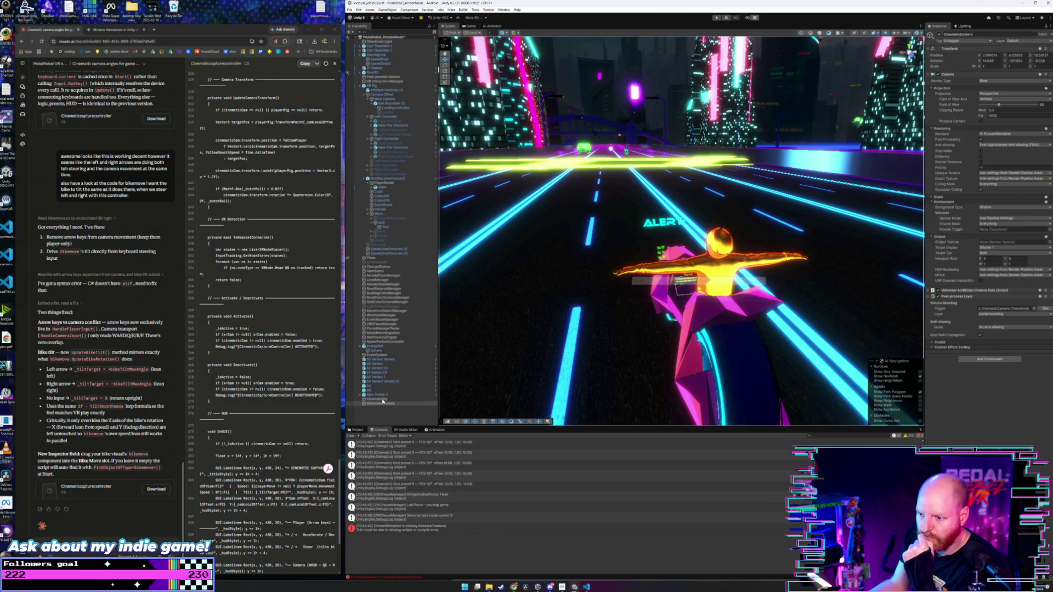
- Inspect CinematicRig and CinematicCamera, then open the ForwardRenderer missing RendererFeatures error details
click(383, 400)
click(382, 403)
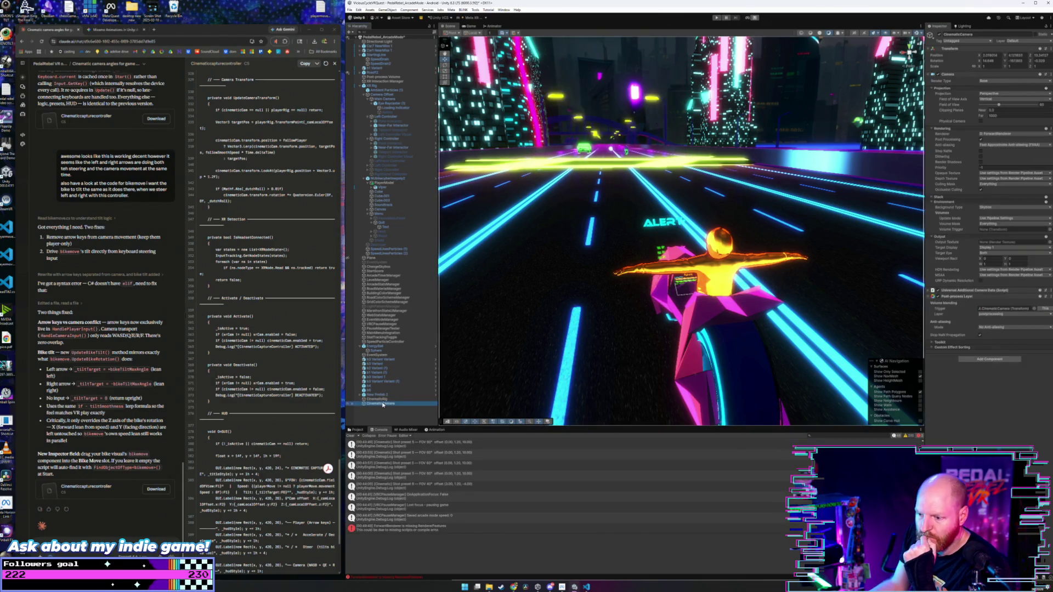
click(404, 528)
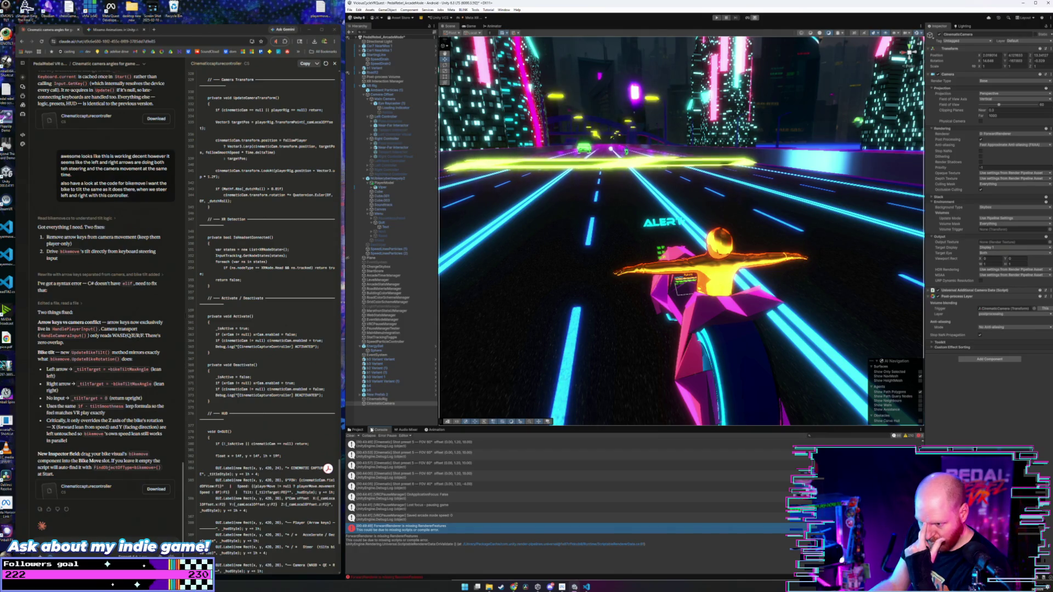
- Scroll back up the Claude chat to find the Unity Recorder capture instructions
scroll(89, 324, up, 3)
scroll(89, 324, up, 15)
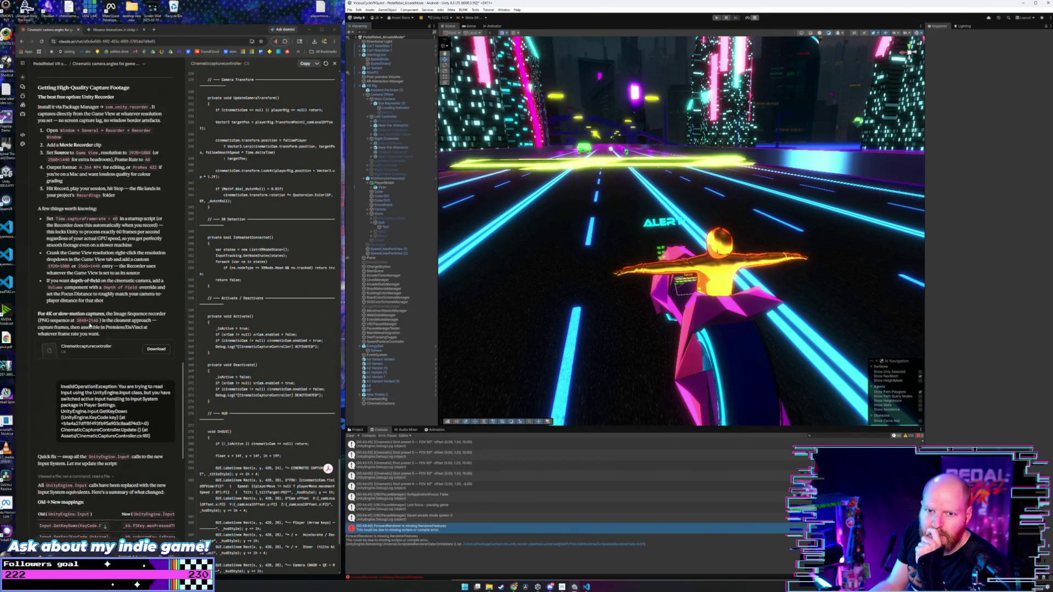
scroll(90, 325, up, 2)
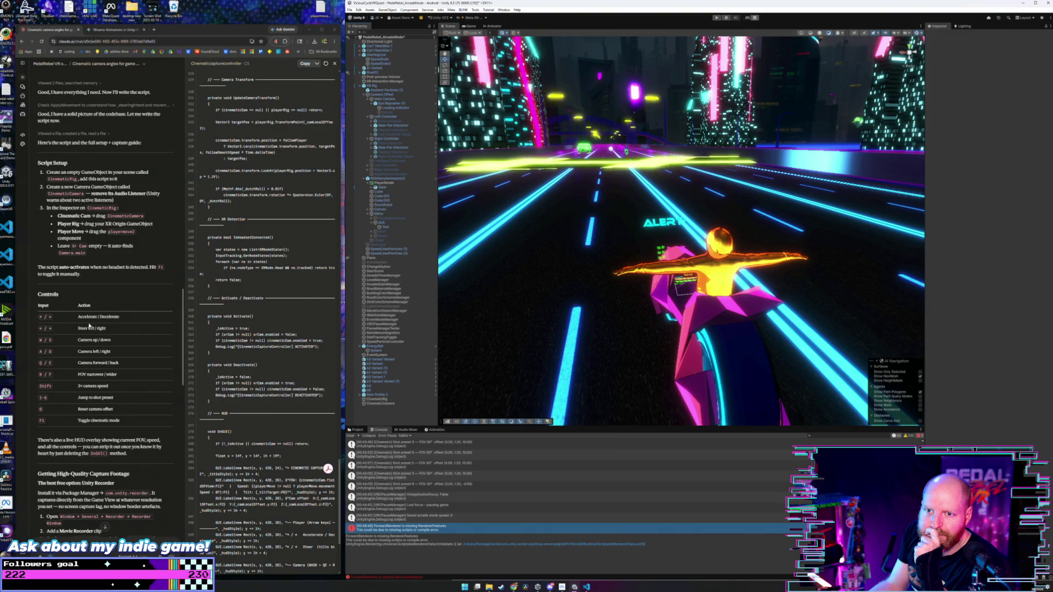
scroll(89, 326, up, 4)
scroll(89, 325, up, 4)
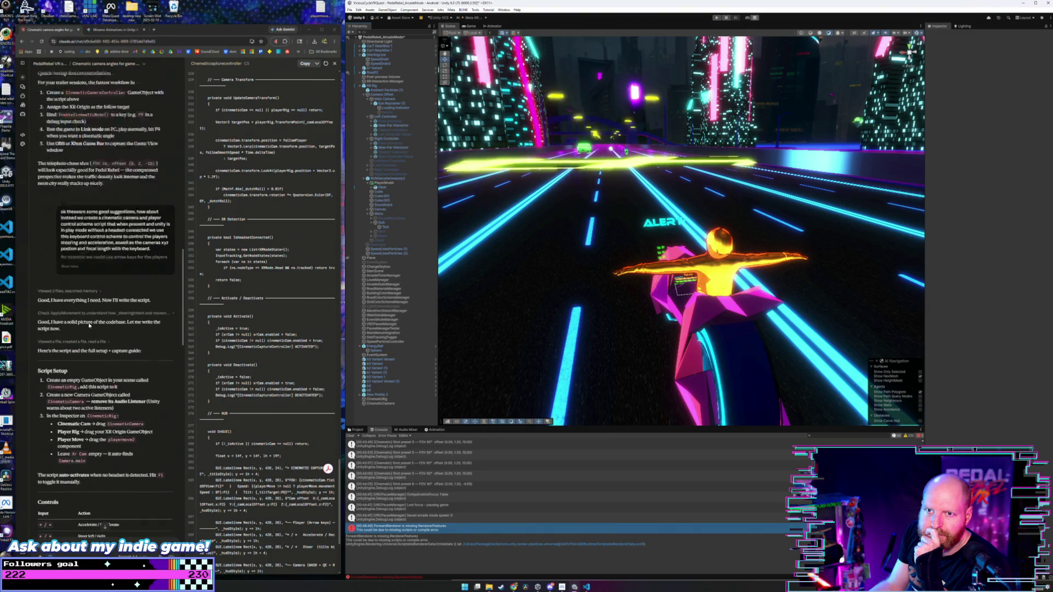
scroll(89, 326, up, 2)
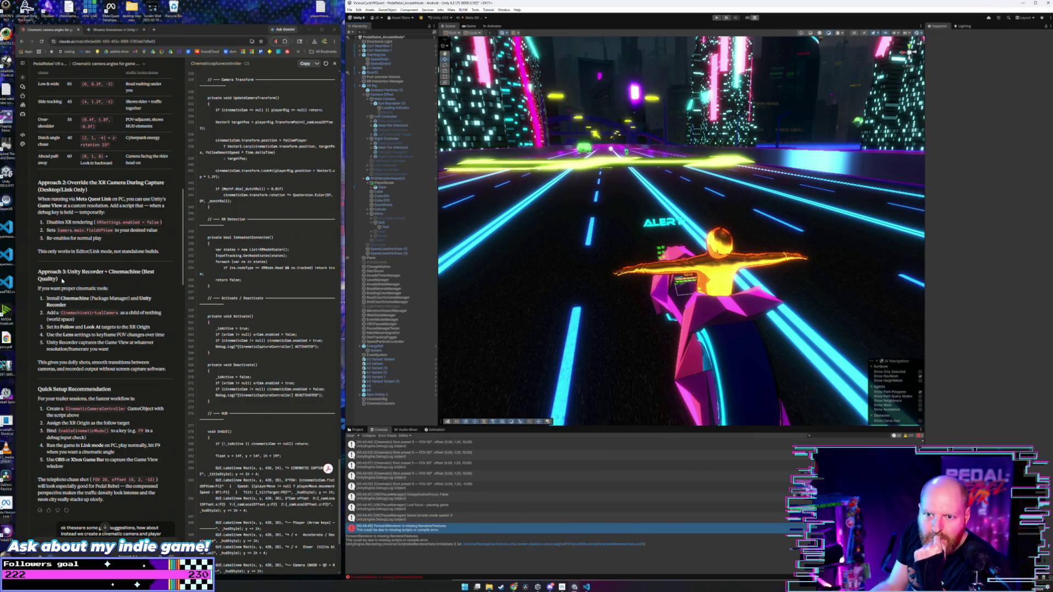
scroll(65, 281, up, 5)
scroll(63, 277, up, 6)
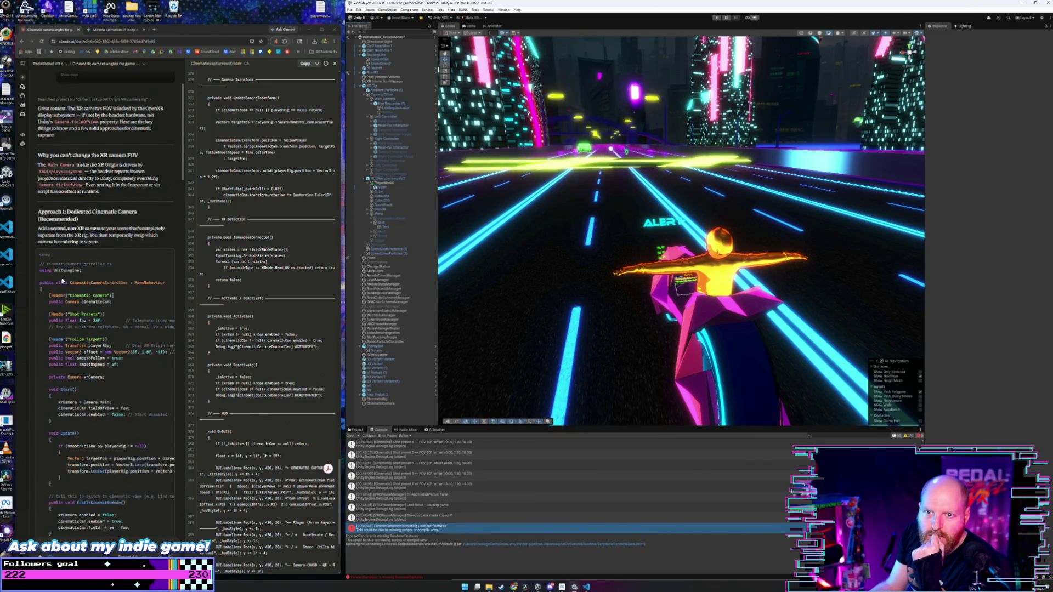
- Settle on the Recorder section of the chat, then bring up Unity's Window menu
scroll(65, 272, down, 20)
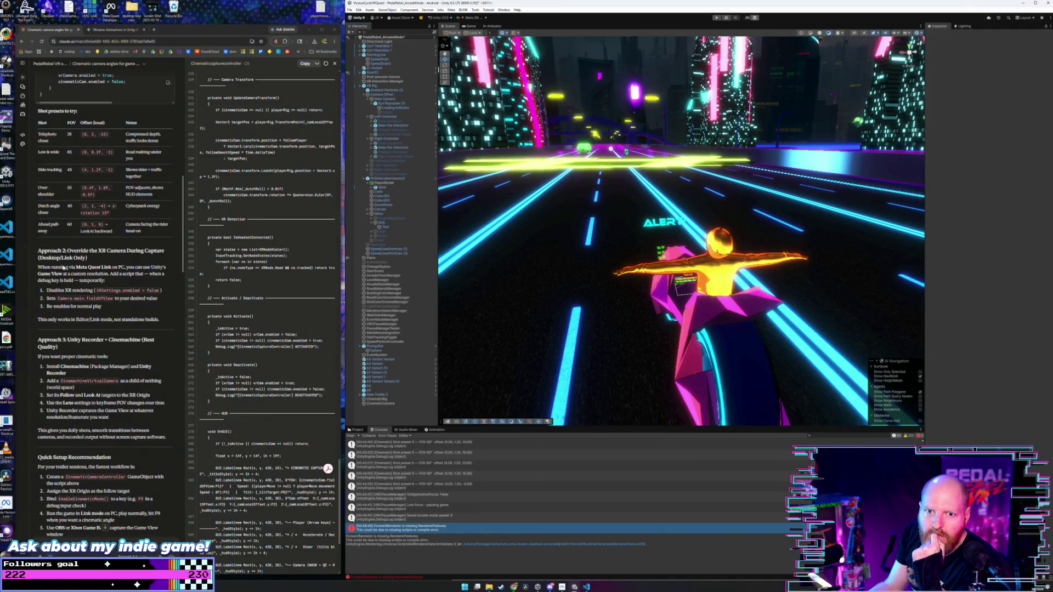
scroll(63, 267, down, 3)
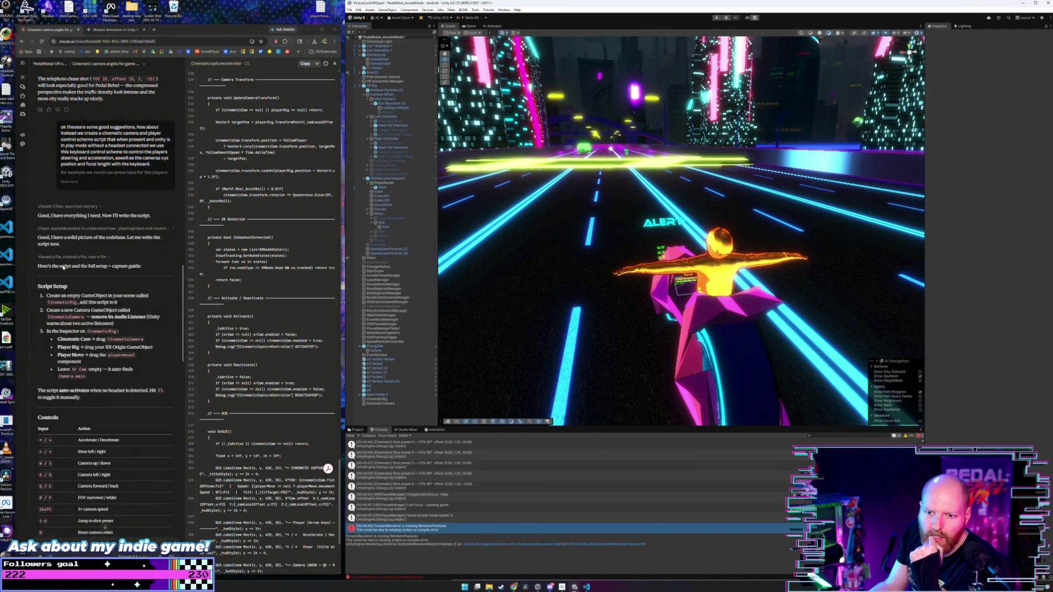
scroll(63, 267, down, 6)
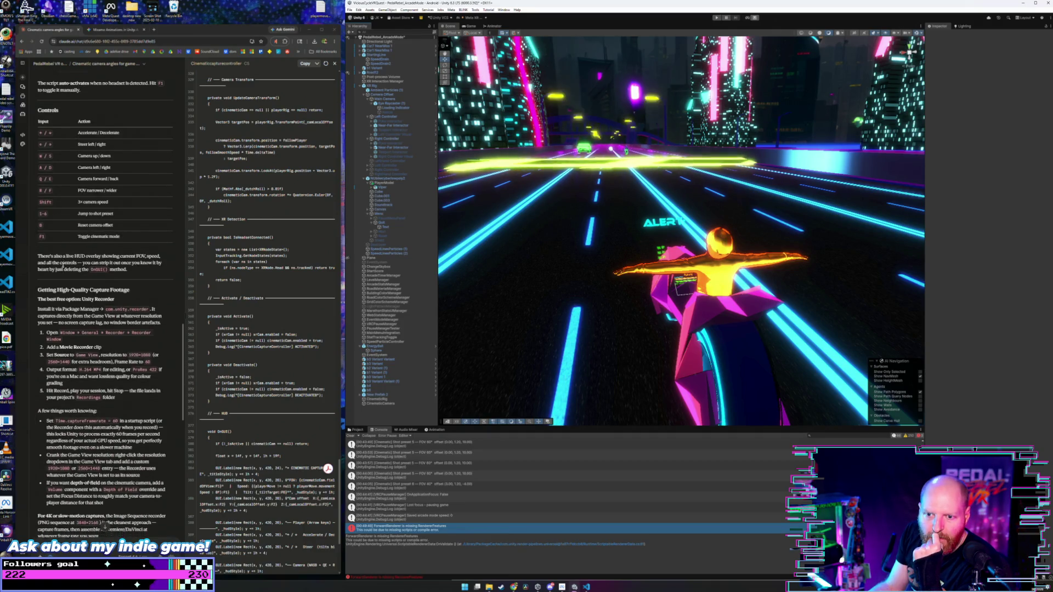
scroll(62, 266, down, 3)
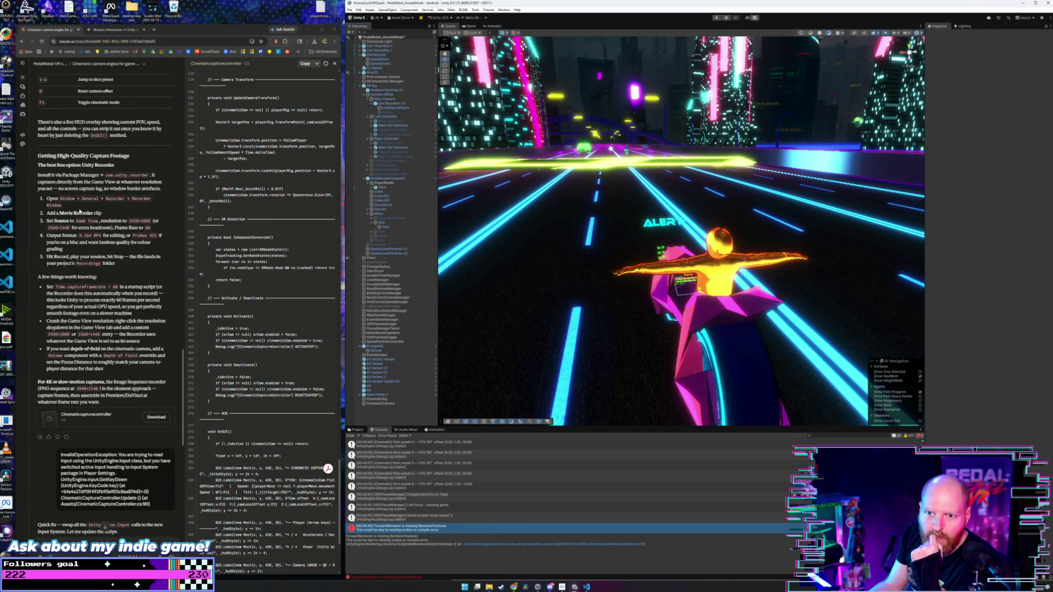
scroll(72, 217, up, 1)
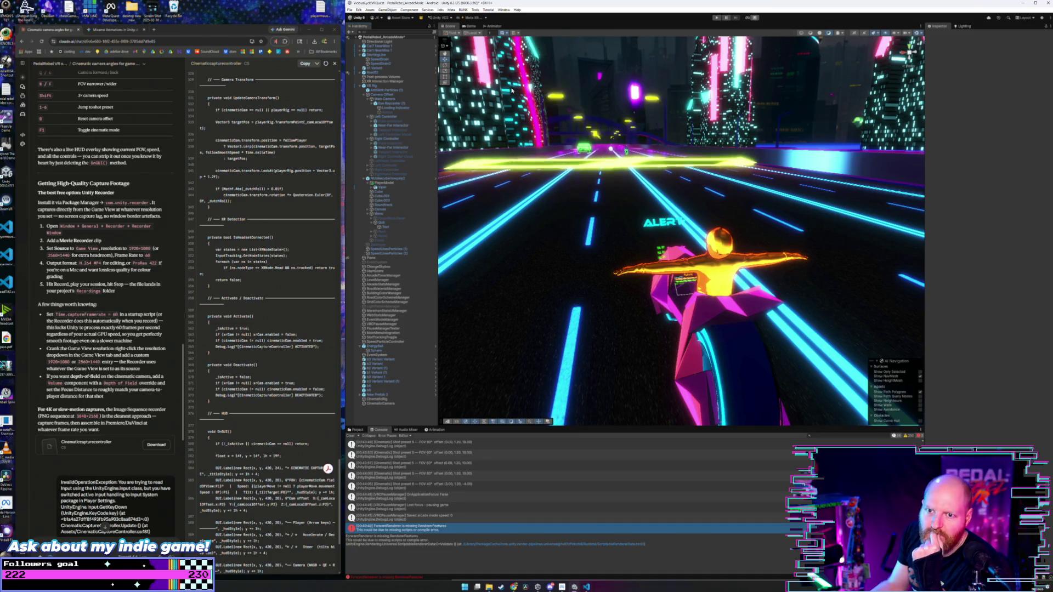
click(503, 10)
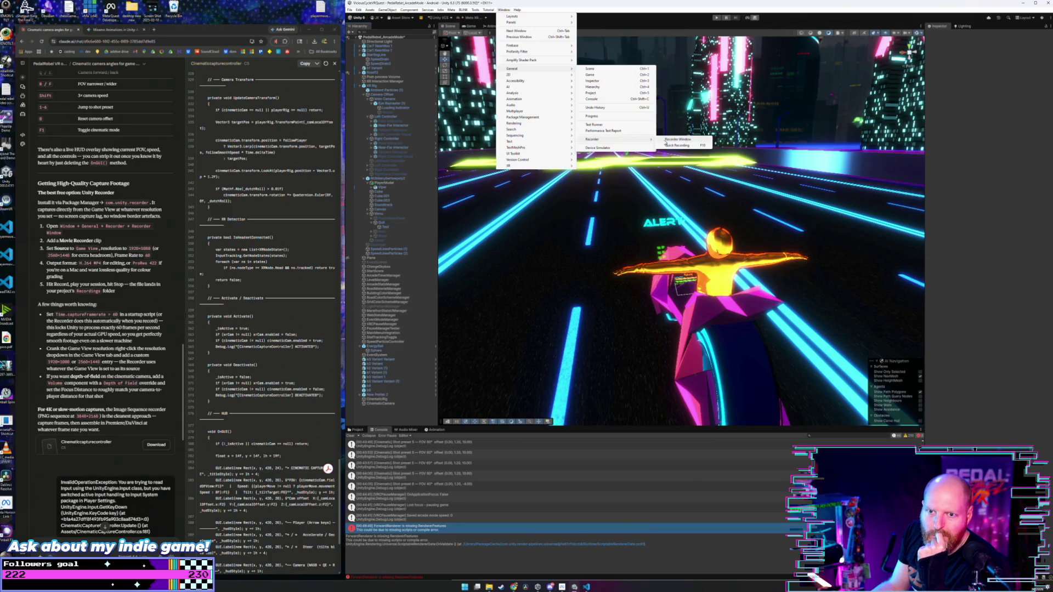
- Open the Recorder window beside the game view and enable a constant playback frame rate
click(666, 140)
drag(735, 142, 350, 163)
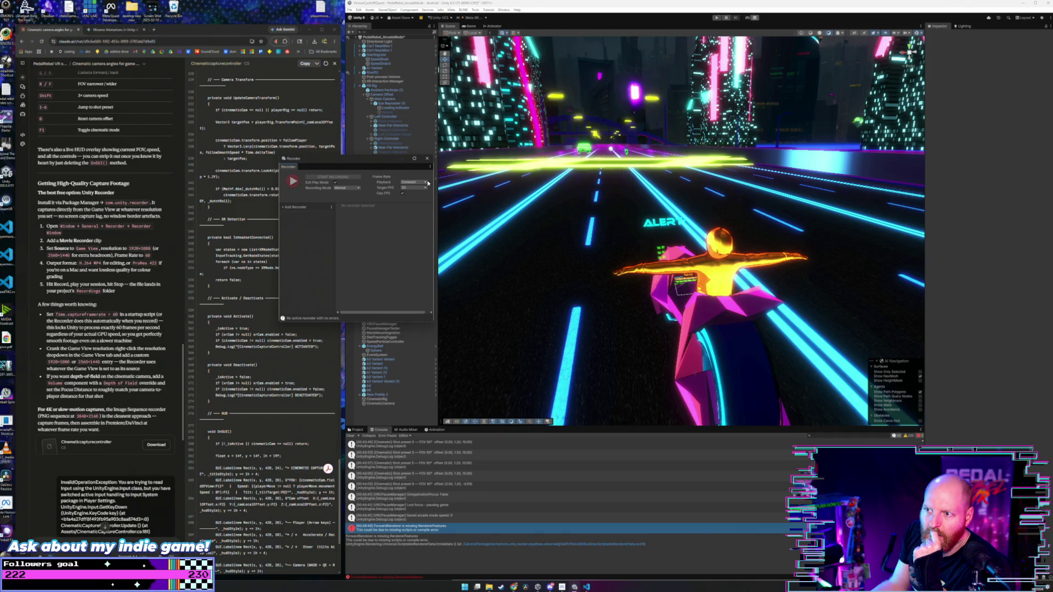
click(404, 183)
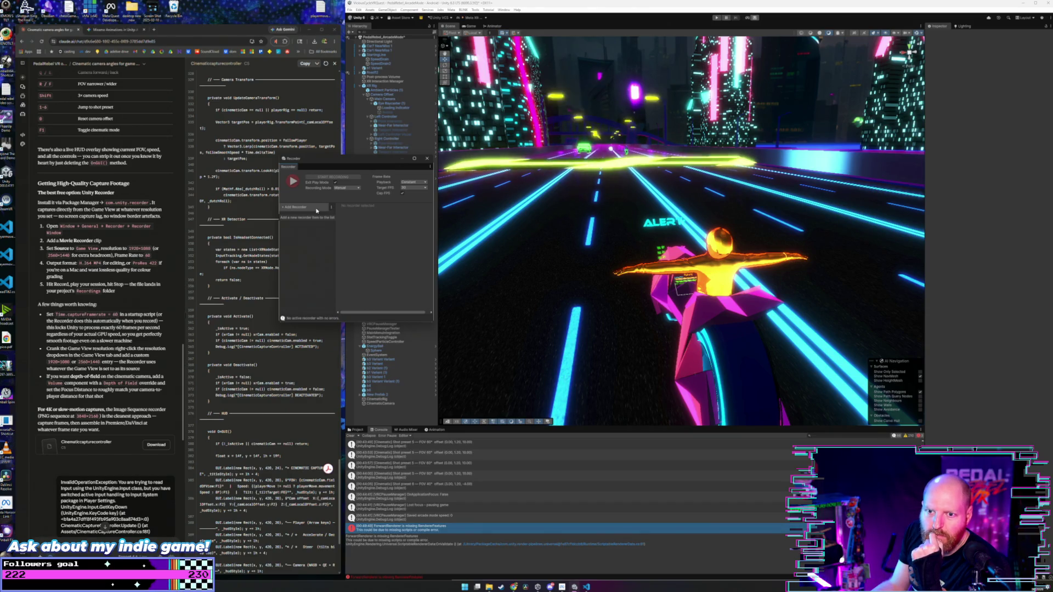
- Add a Movie recorder and enlarge the Recorder window so all its settings show
click(315, 211)
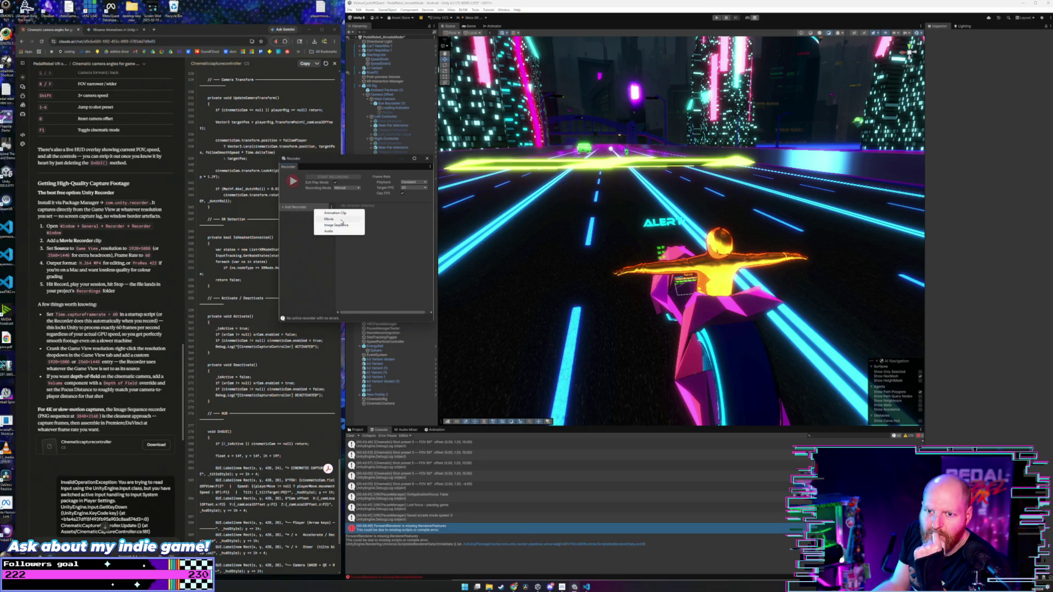
click(336, 219)
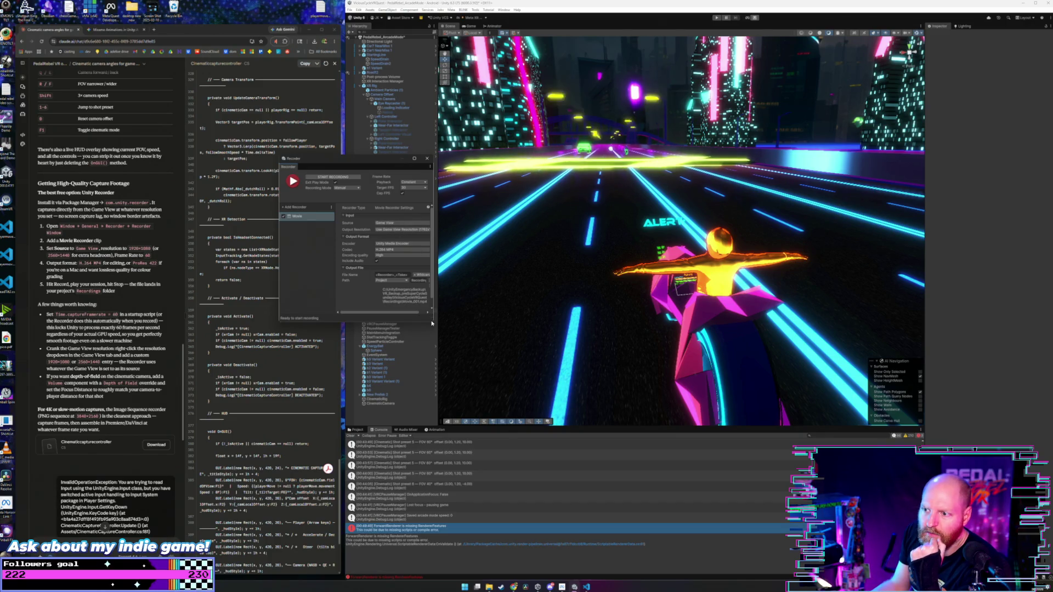
drag(431, 323, 535, 356)
drag(416, 161, 373, 168)
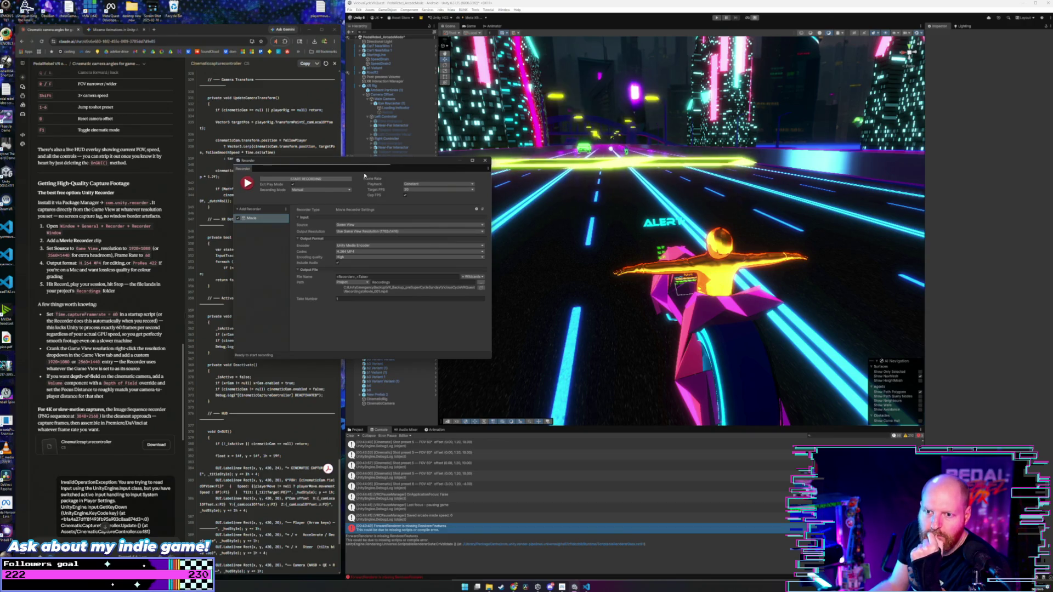
click(407, 233)
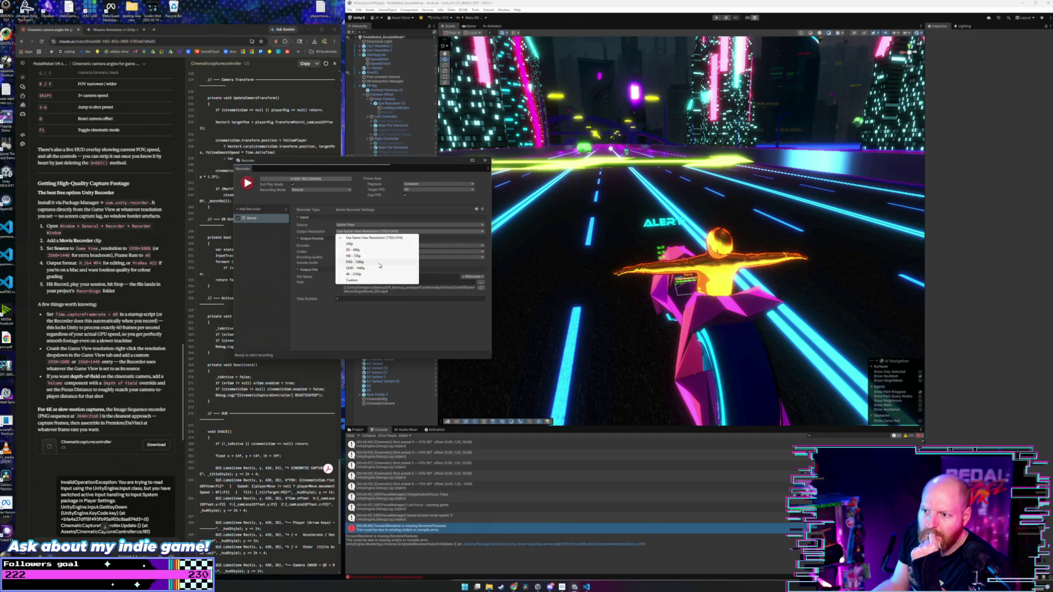
- Try FHD 1080p output, then return the Movie recorder to Game View resolution
click(380, 262)
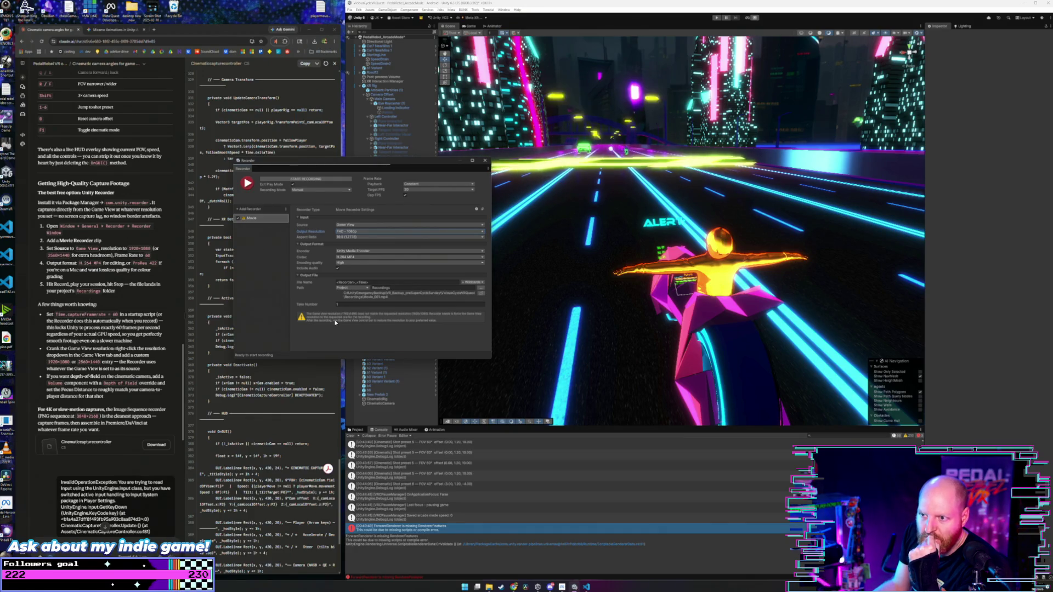
click(372, 232)
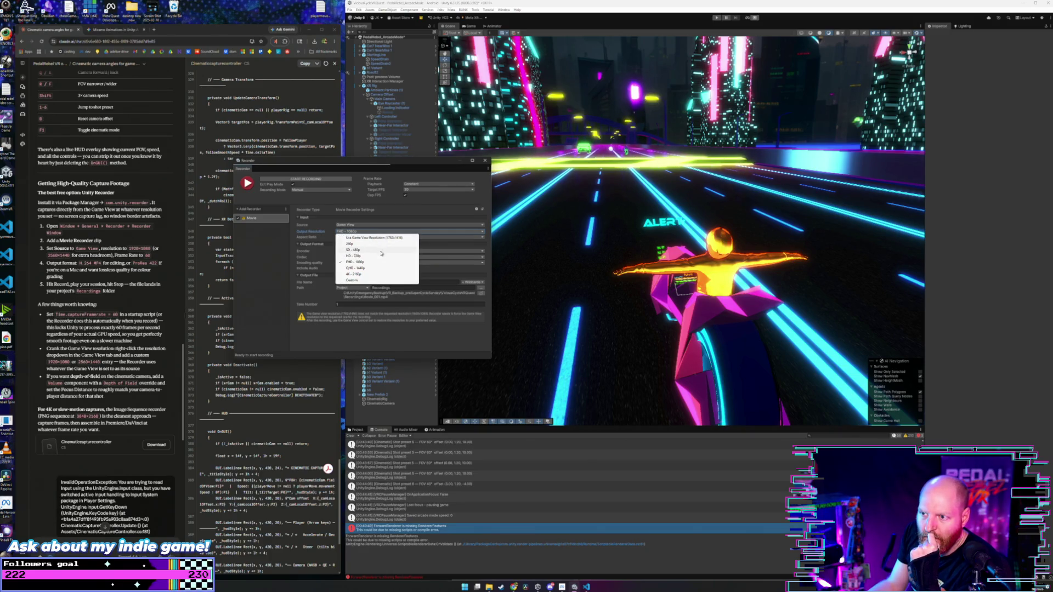
click(396, 238)
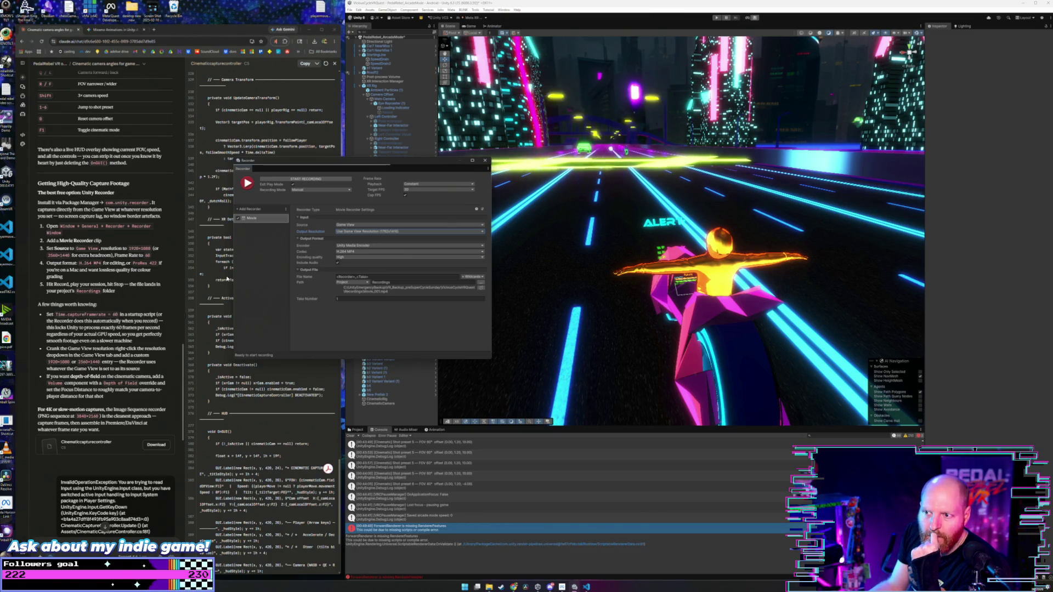
- Keep H.264 MP4, Unity Media Encoder and High quality, then view the Recordings output folder
click(364, 251)
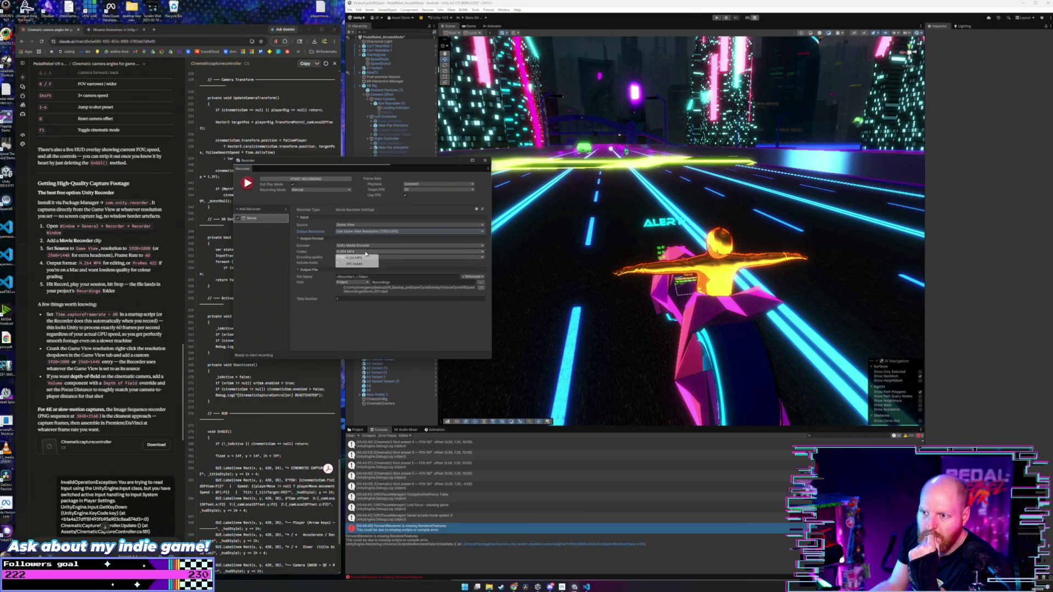
click(265, 255)
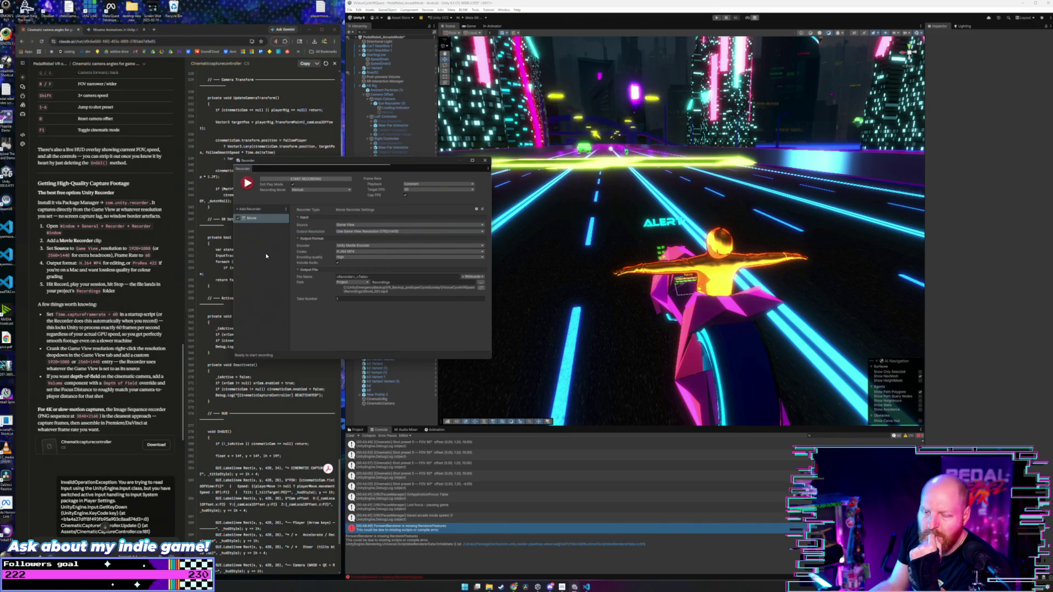
click(381, 246)
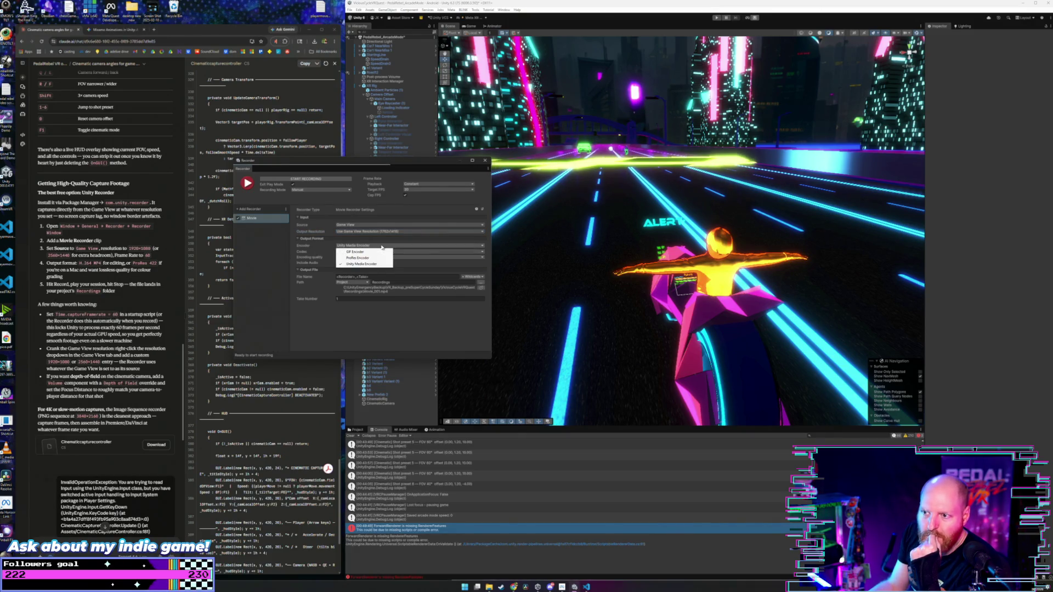
click(270, 249)
click(343, 252)
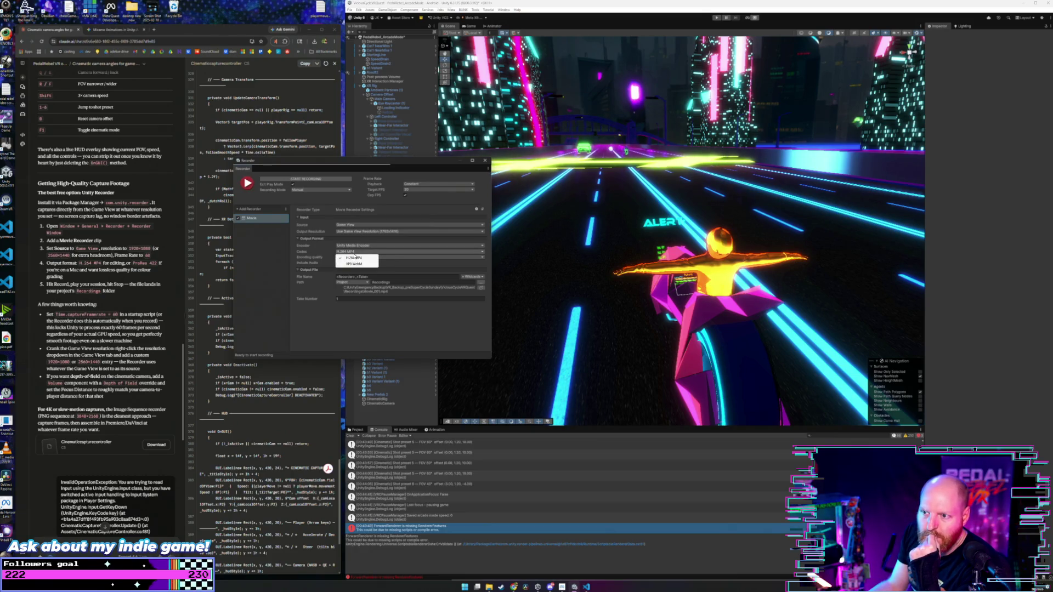
click(279, 253)
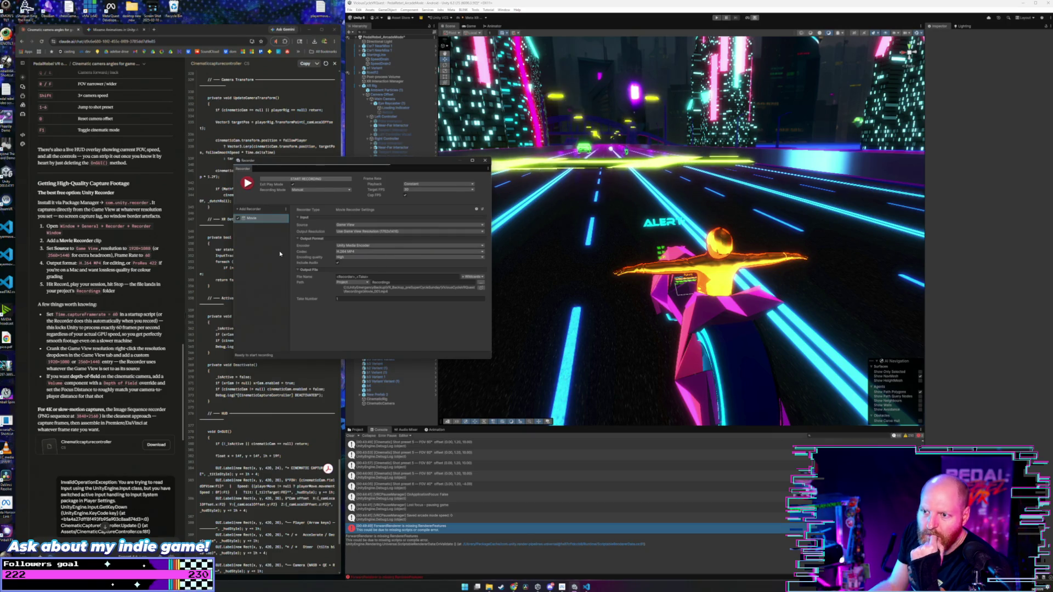
click(355, 258)
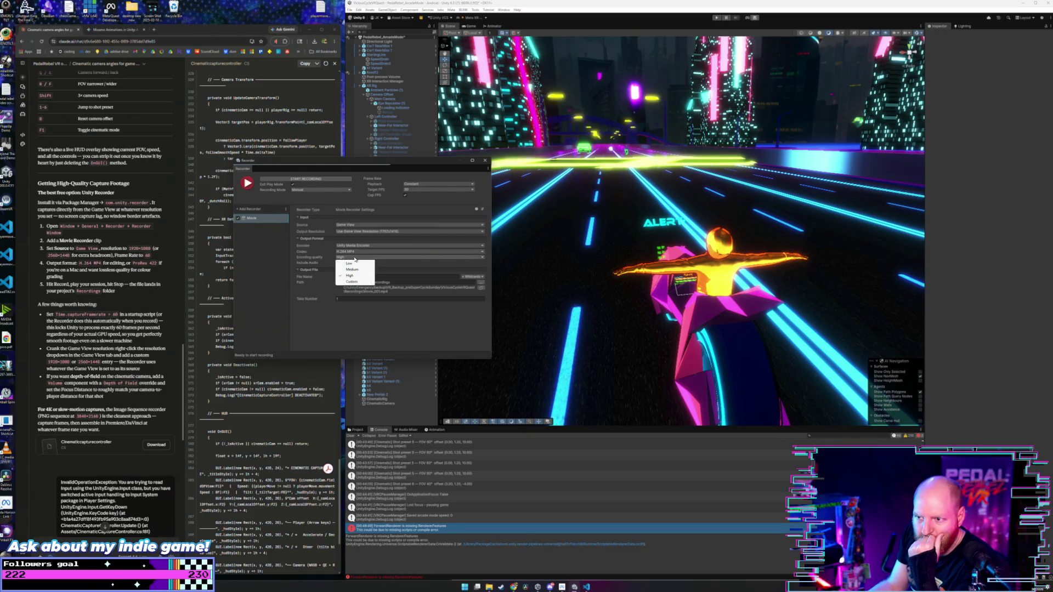
click(285, 262)
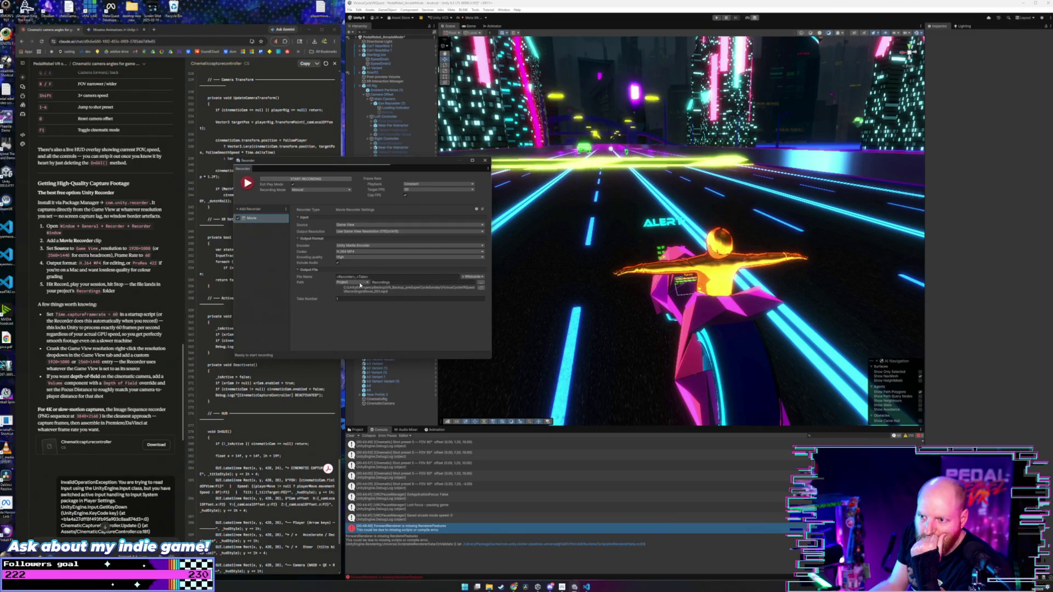
click(480, 287)
- Make an empty Unity_Recorder folder in E:\FOOTAGE_SSD on SSDCrucial, then close File Explorer
click(331, 343)
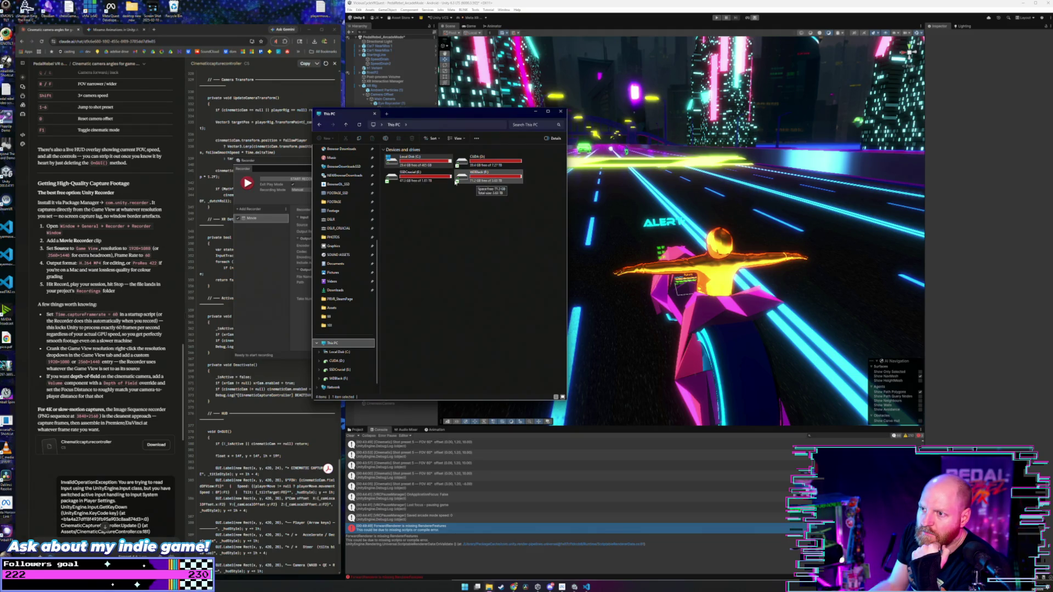
double_click(418, 175)
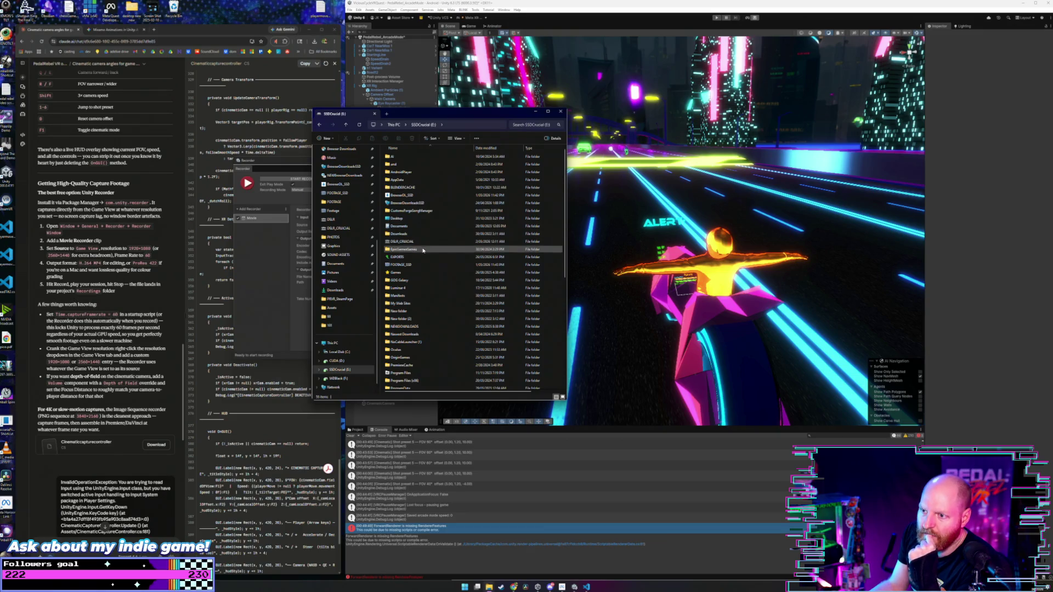
double_click(422, 265)
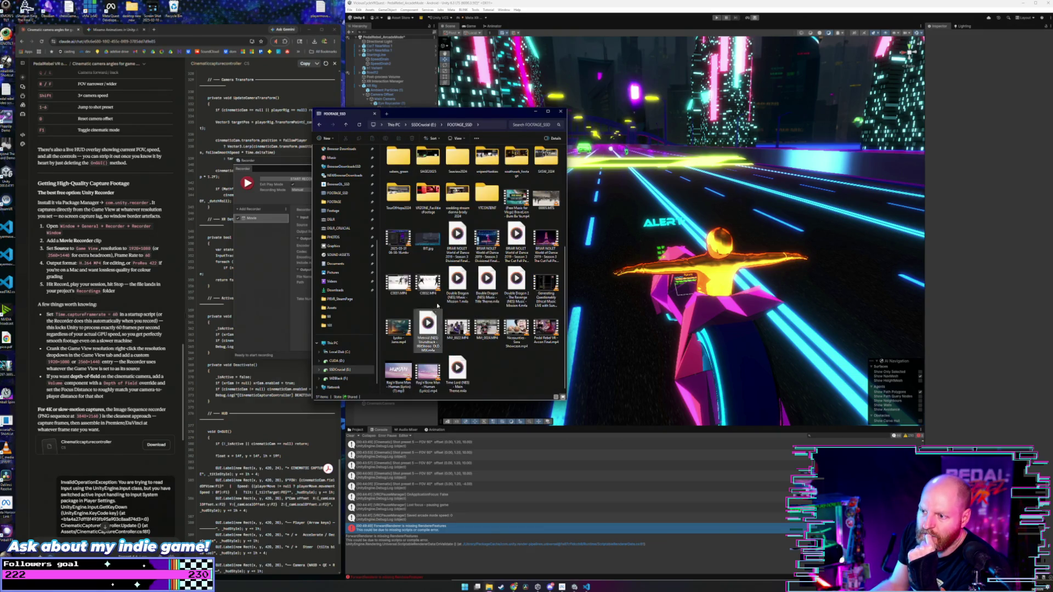
right_click(514, 376)
mouse_move(554, 417)
click(608, 421)
text(Unity_Recorder)
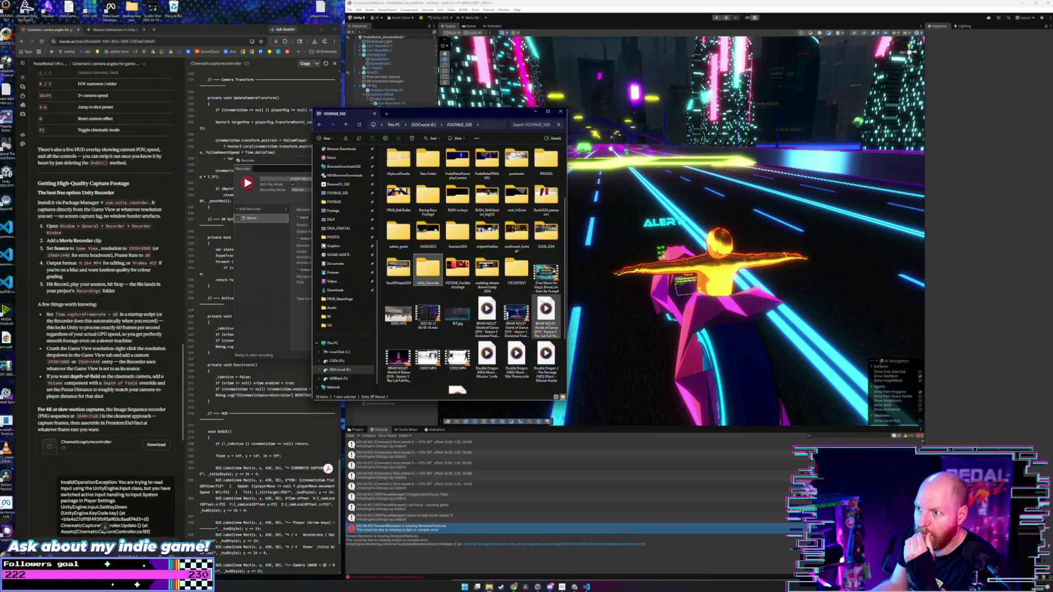
double_click(456, 160)
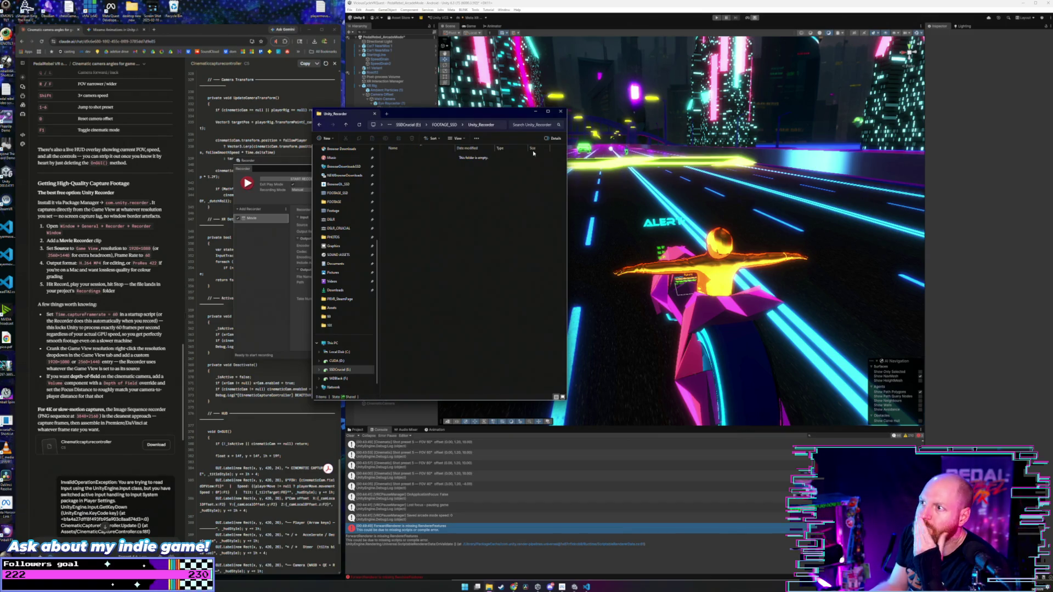
click(560, 111)
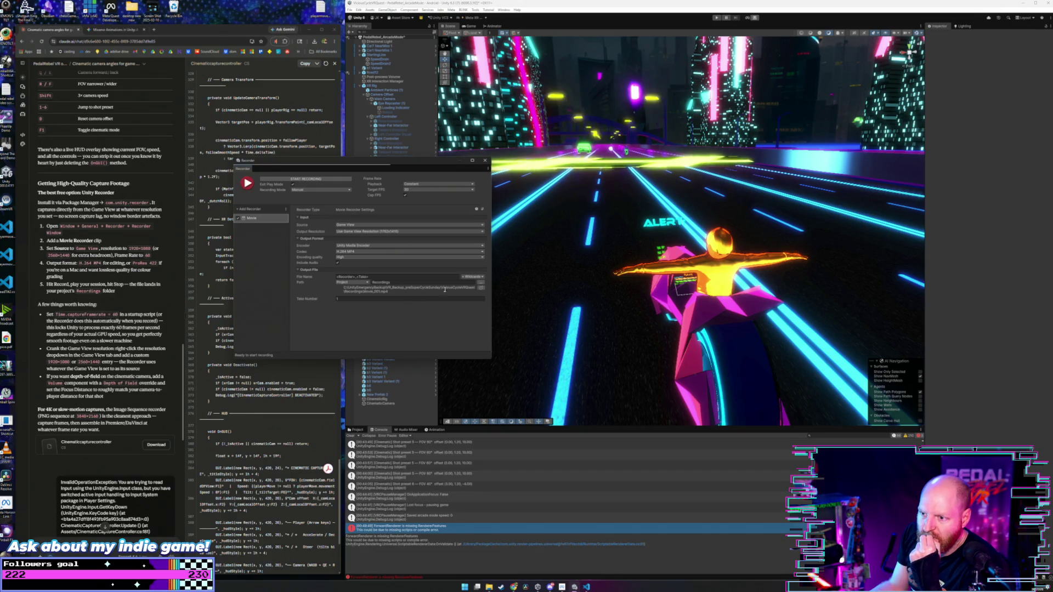
- Point the Movie recorder's output path at E:\FOOTAGE_SSD\Unity_Recorder using Select Folder
click(480, 287)
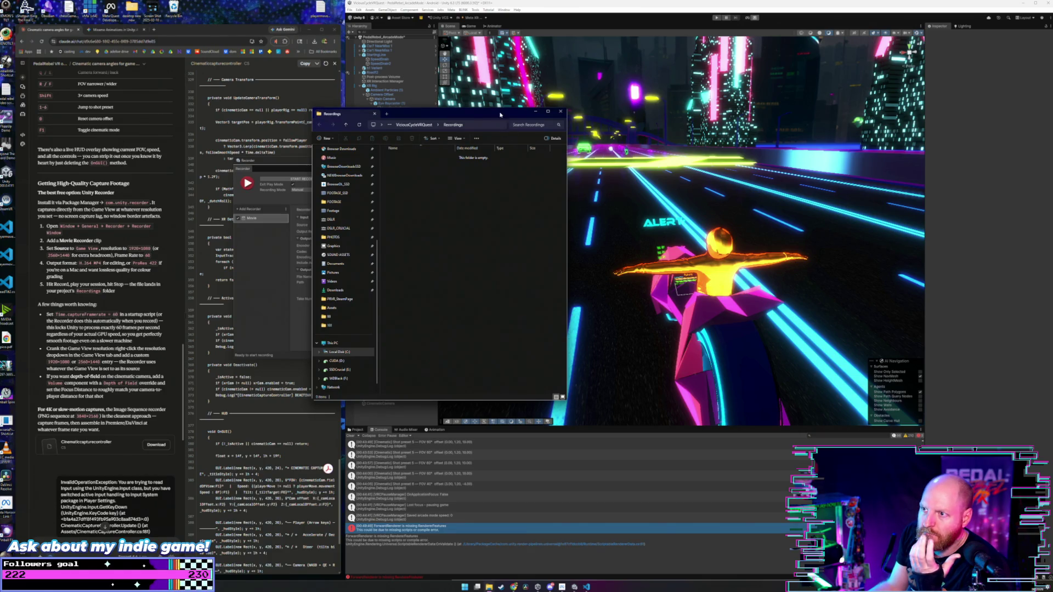
click(560, 111)
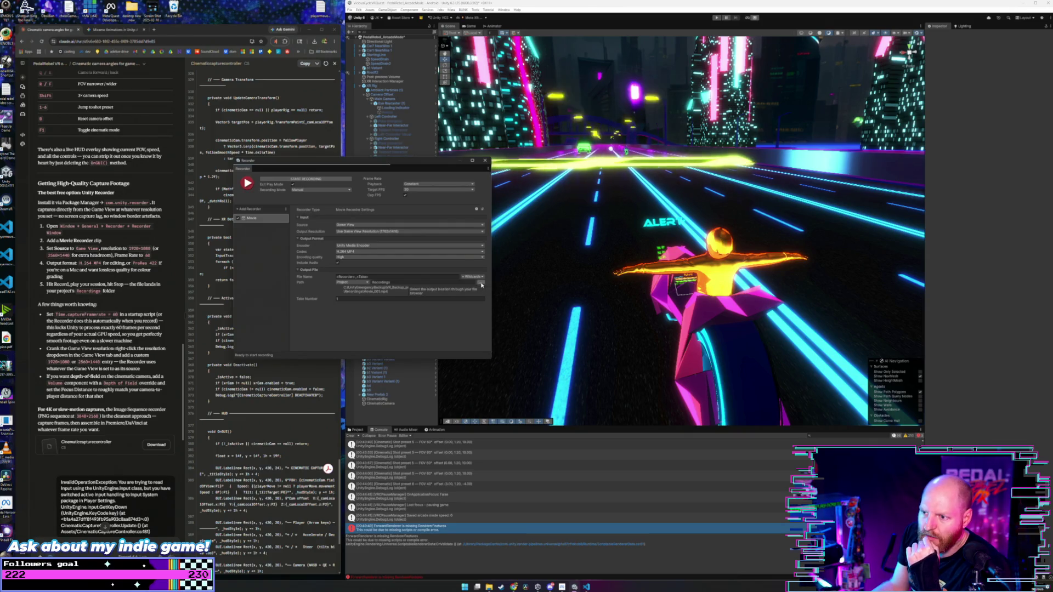
click(481, 284)
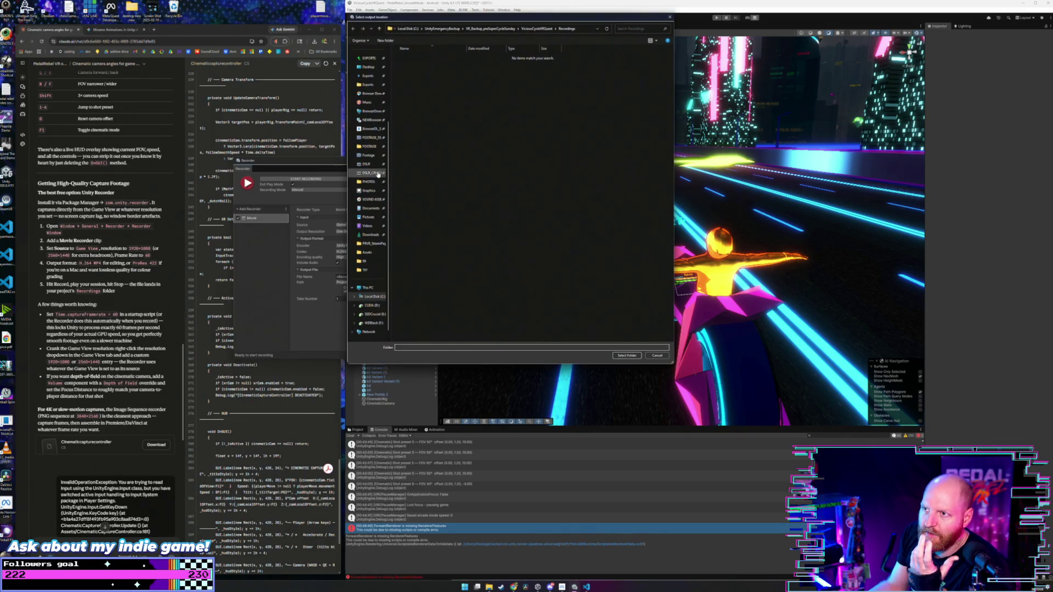
scroll(376, 208, down, 1)
click(367, 270)
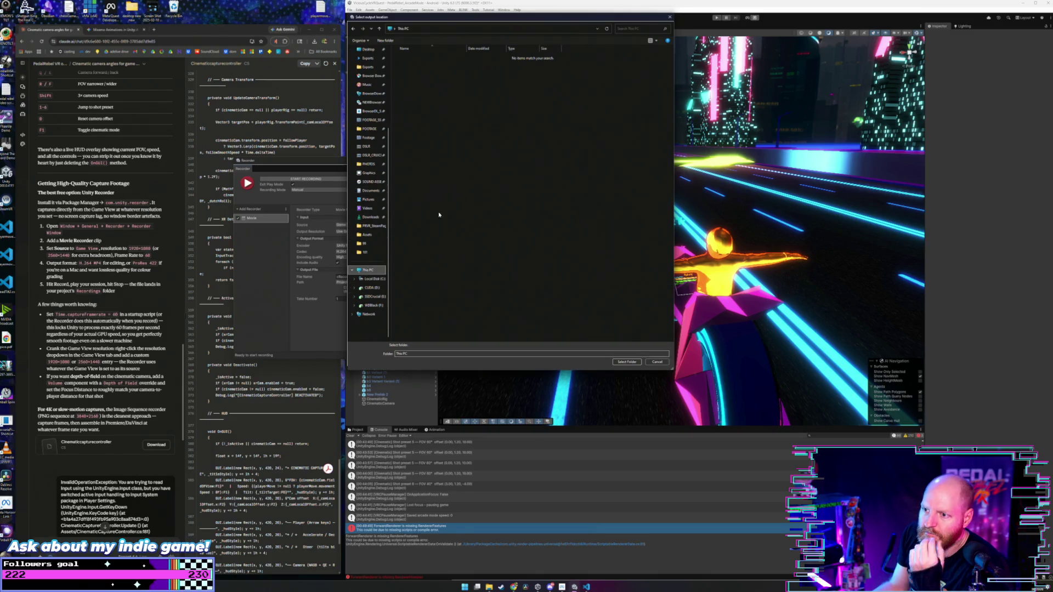
double_click(559, 60)
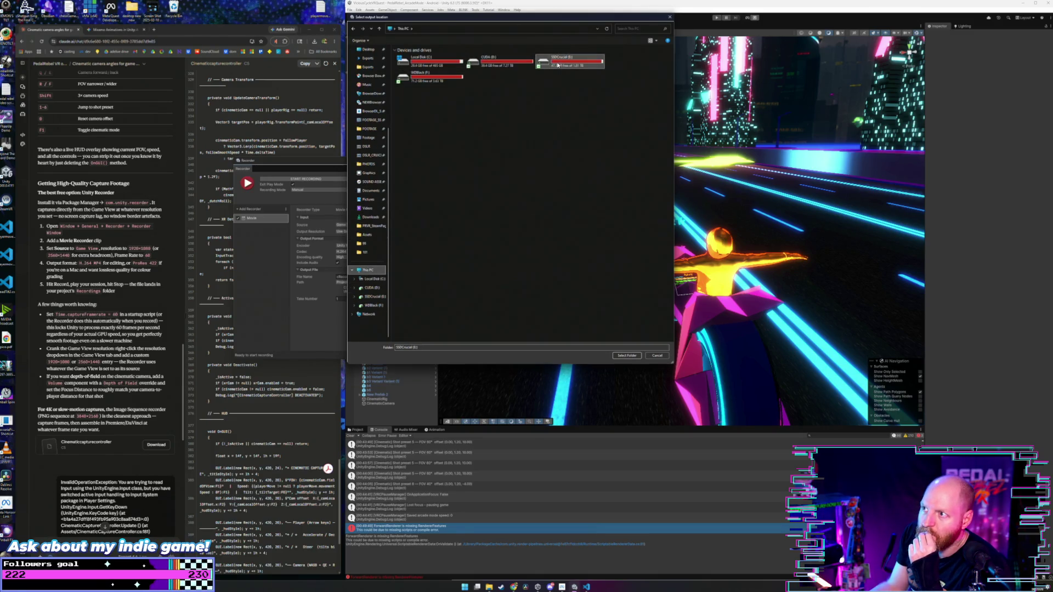
double_click(417, 165)
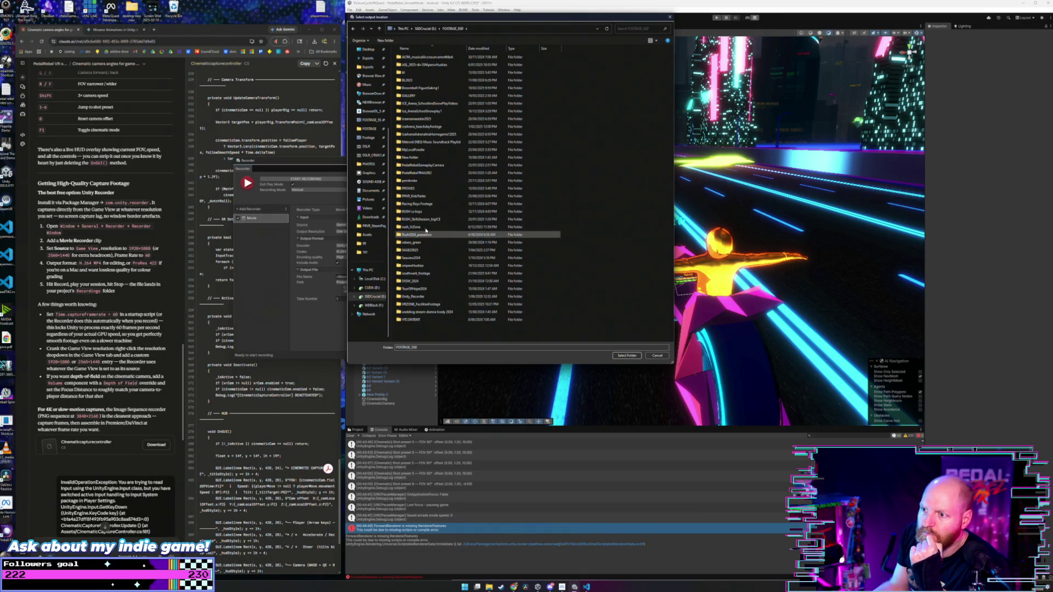
click(428, 112)
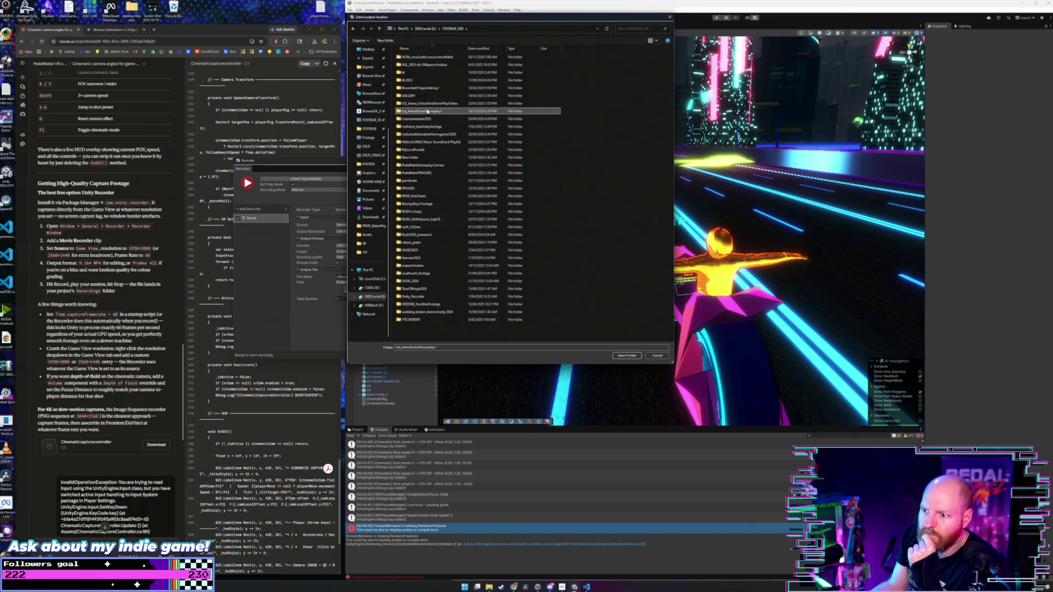
text(u)
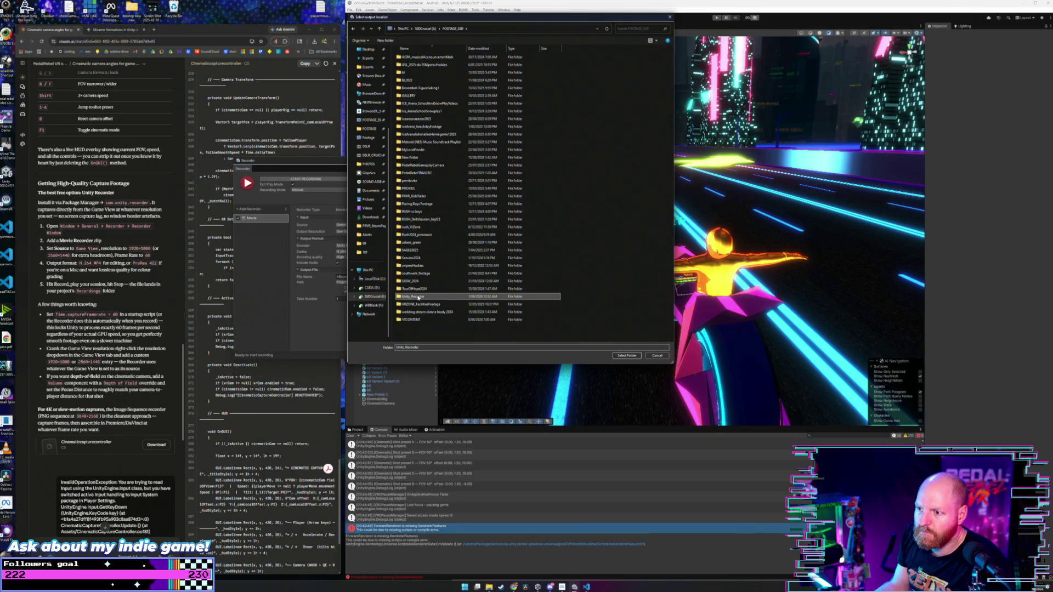
double_click(419, 297)
click(625, 355)
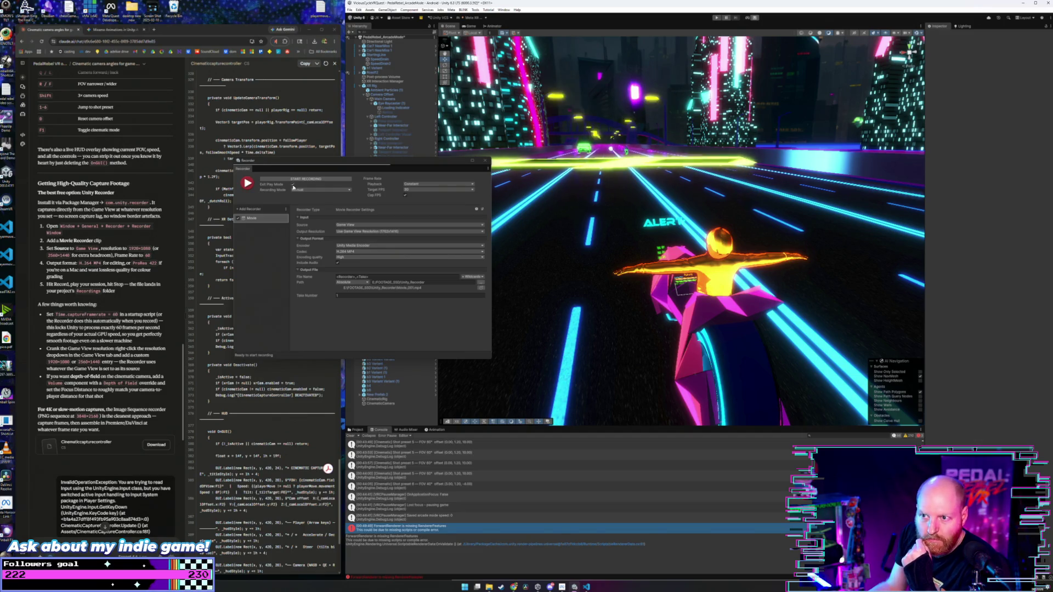
- Close the Recorder window, reopen it from Window > General > Recorder, and close it again
click(485, 161)
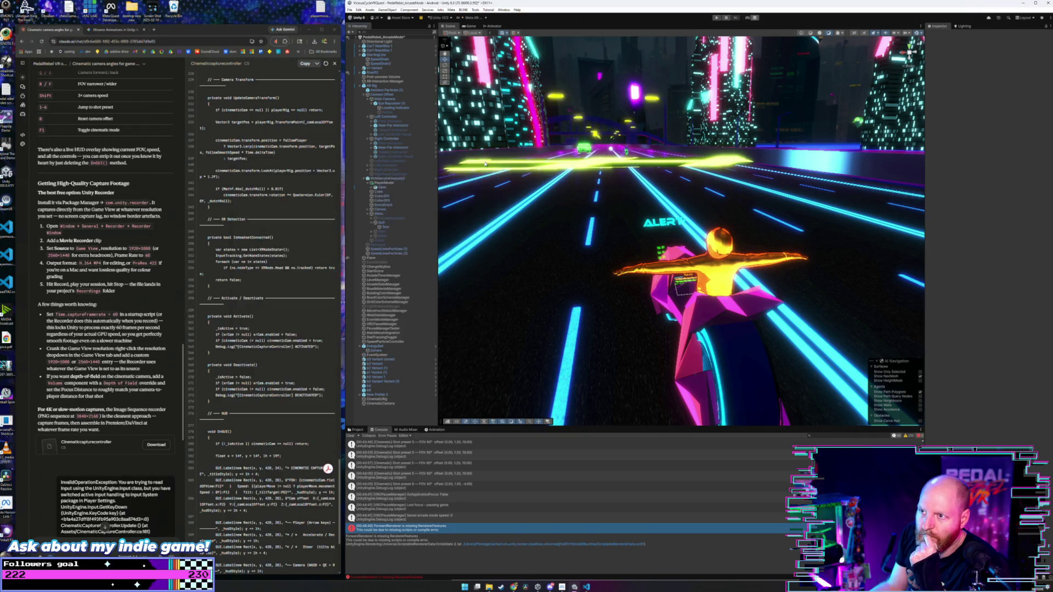
click(503, 10)
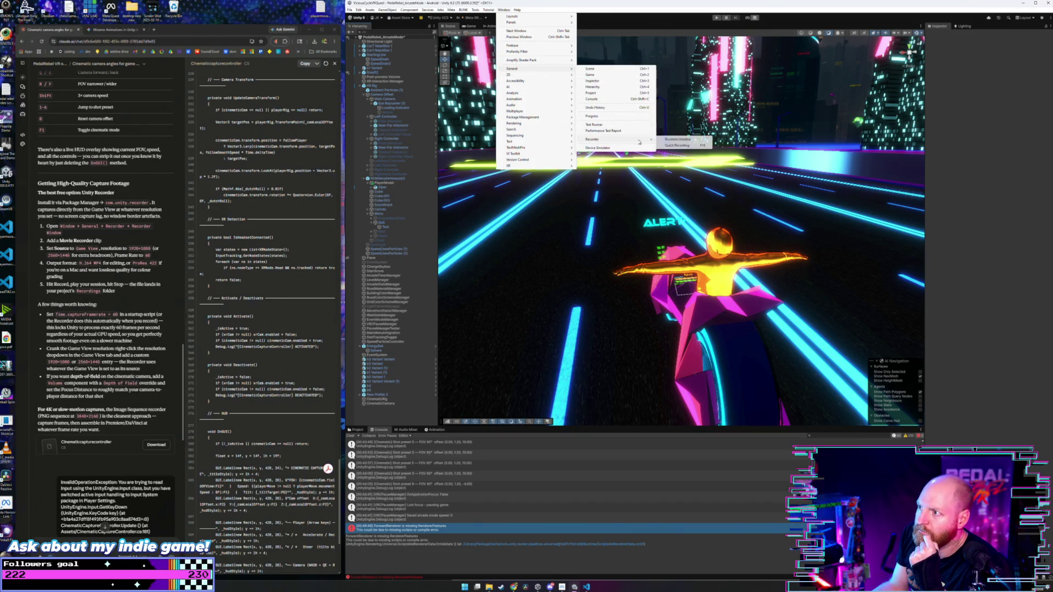
click(677, 140)
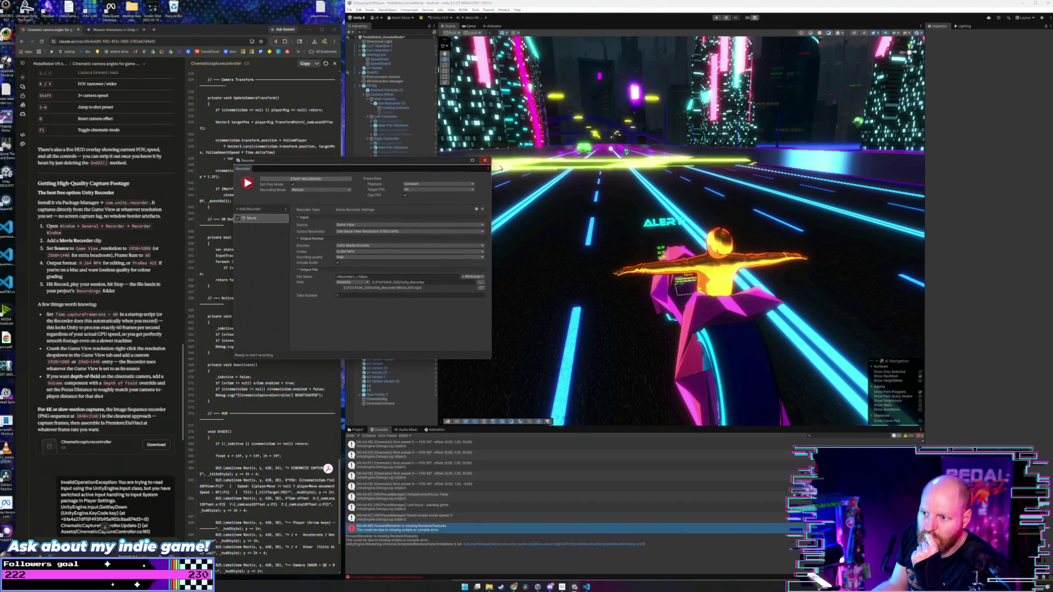
click(484, 160)
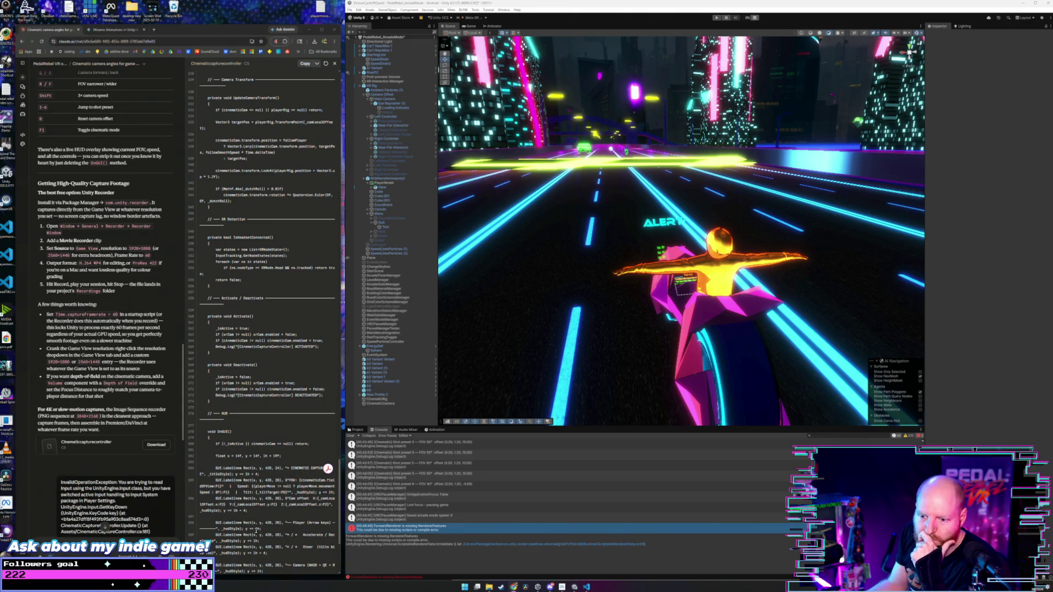
- Scroll down the Console and clear all its old logged messages
mouse_move(550, 587)
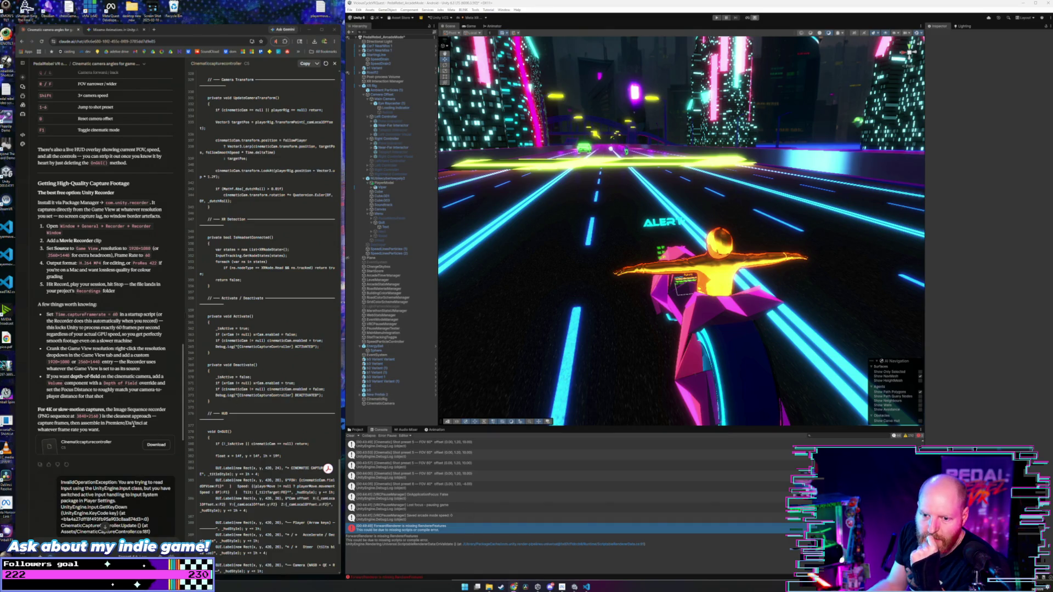
scroll(134, 428, down, 8)
scroll(134, 415, down, 1)
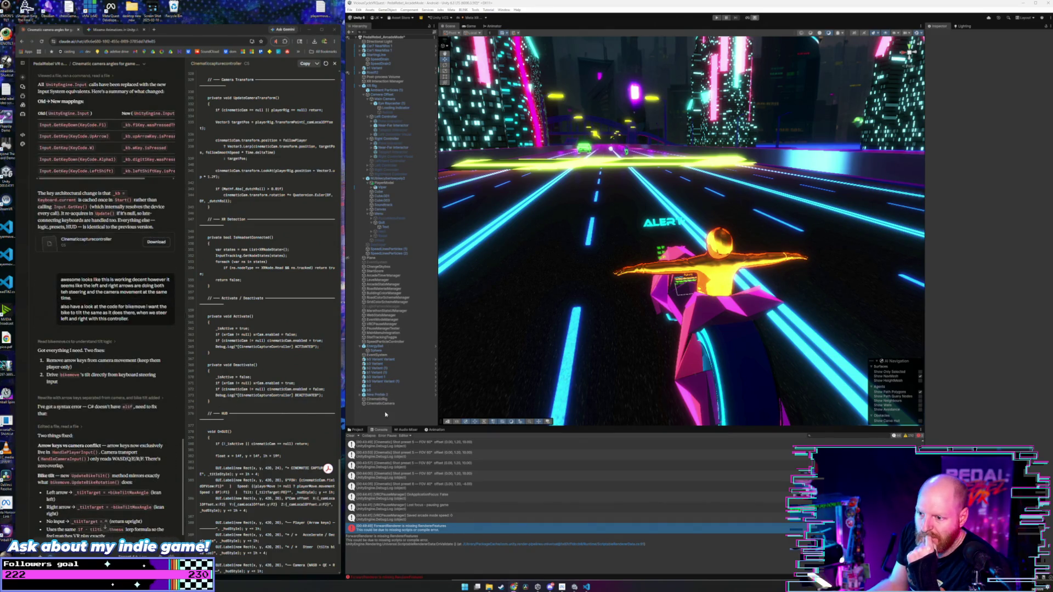
click(350, 436)
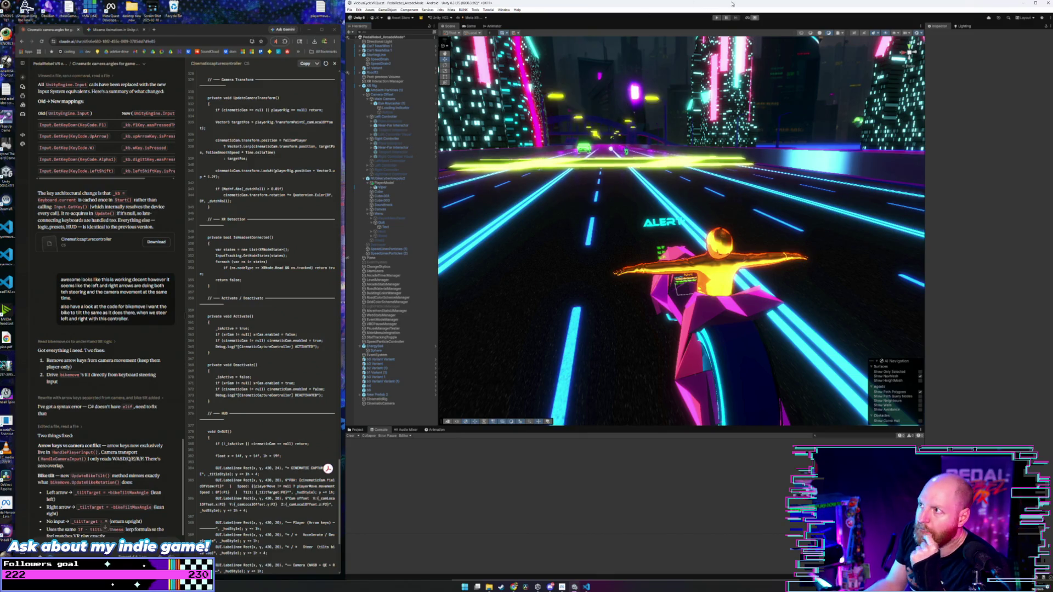
- Enter Play mode with Ctrl+P and switch to the distant rear cinematic view with key 1
key(ctrl+p)
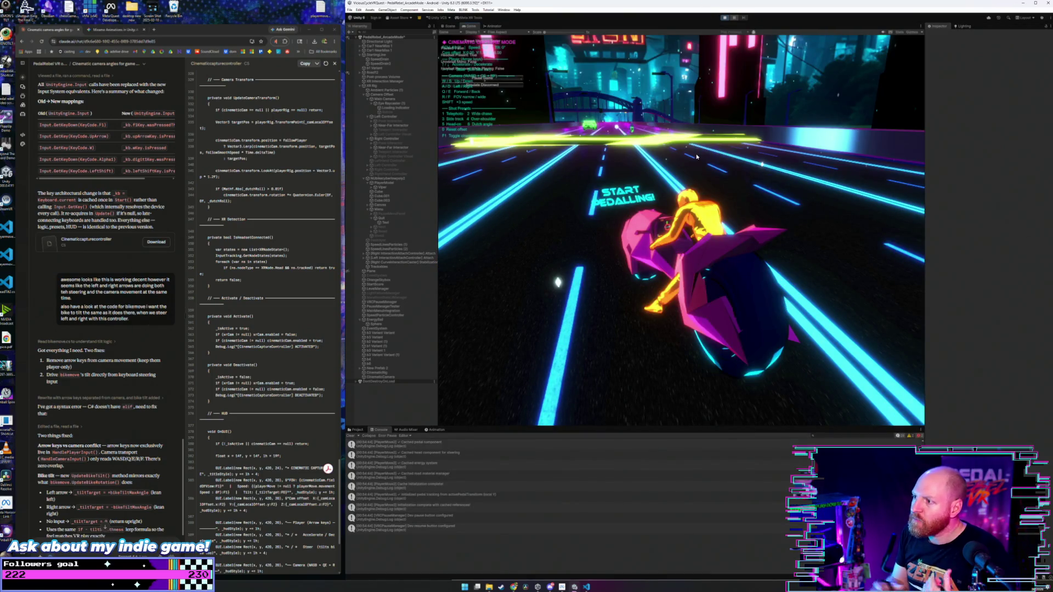
key(1)
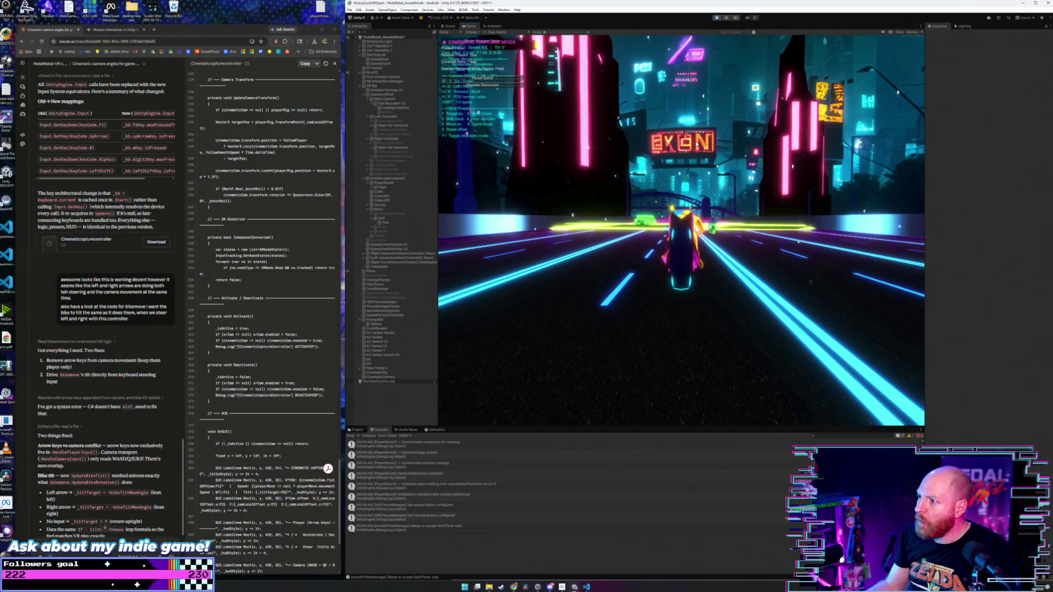